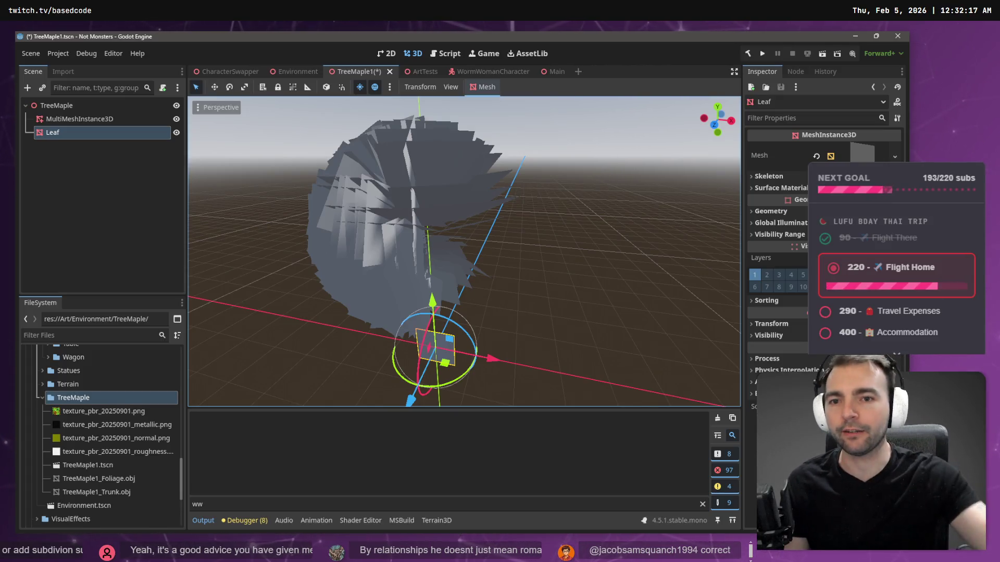
# Step: Inspect the leaf quad and nudge the MultiMeshInstance3D foliage upward in TreeMaple1
pyautogui.scroll(-3, 464, 252)
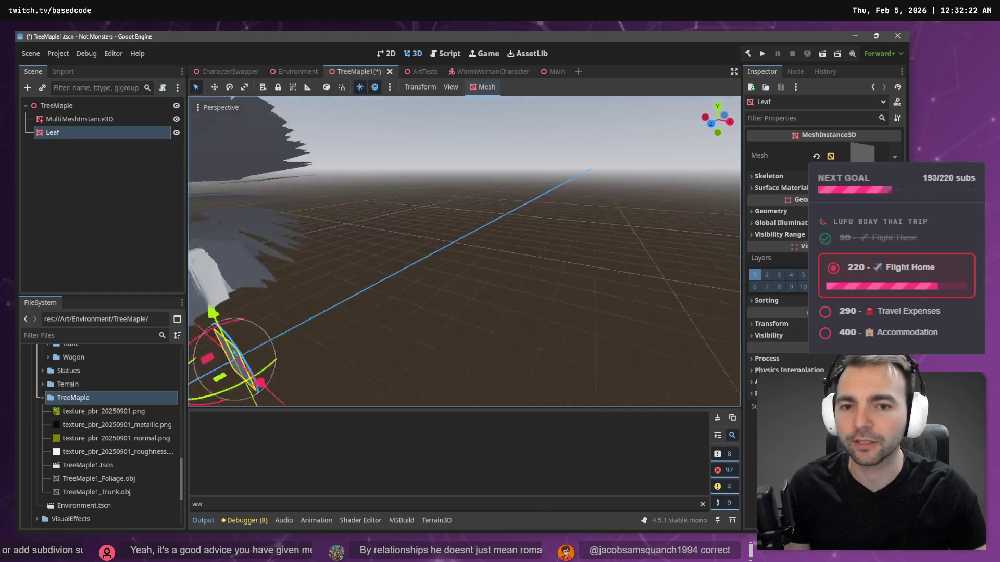
pyautogui.scroll(3, 463, 251)
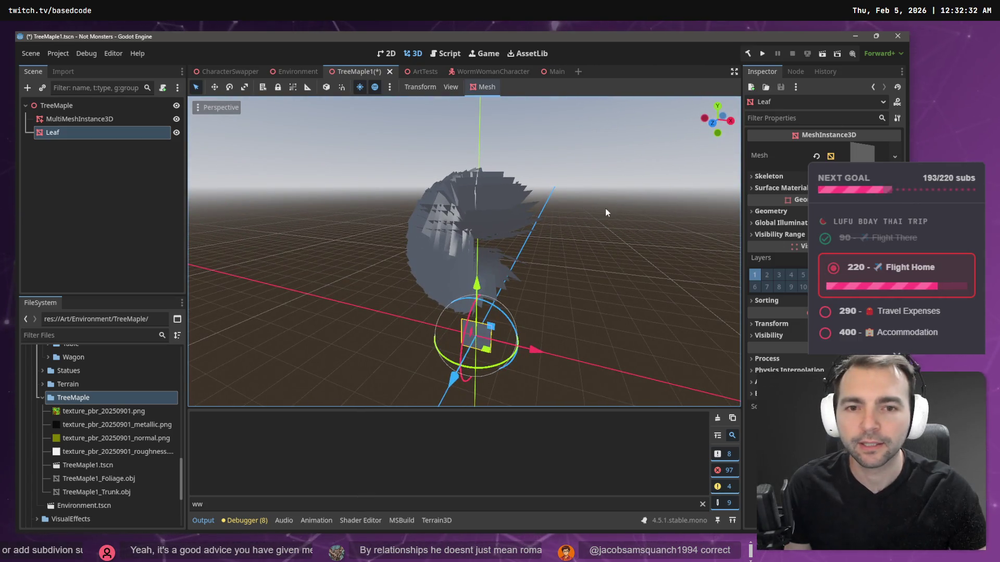
pyautogui.click(605, 209)
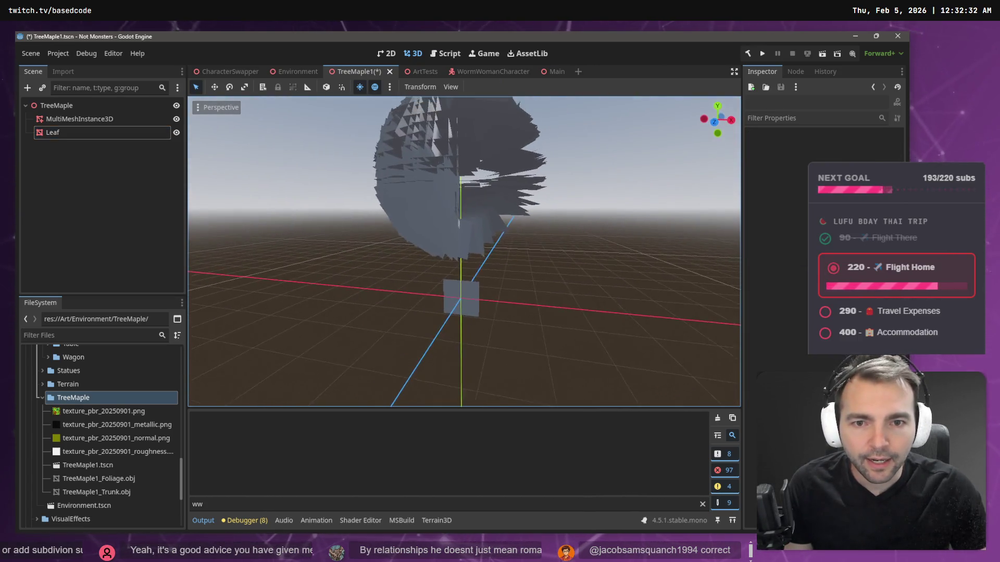
pyautogui.scroll(2, 473, 307)
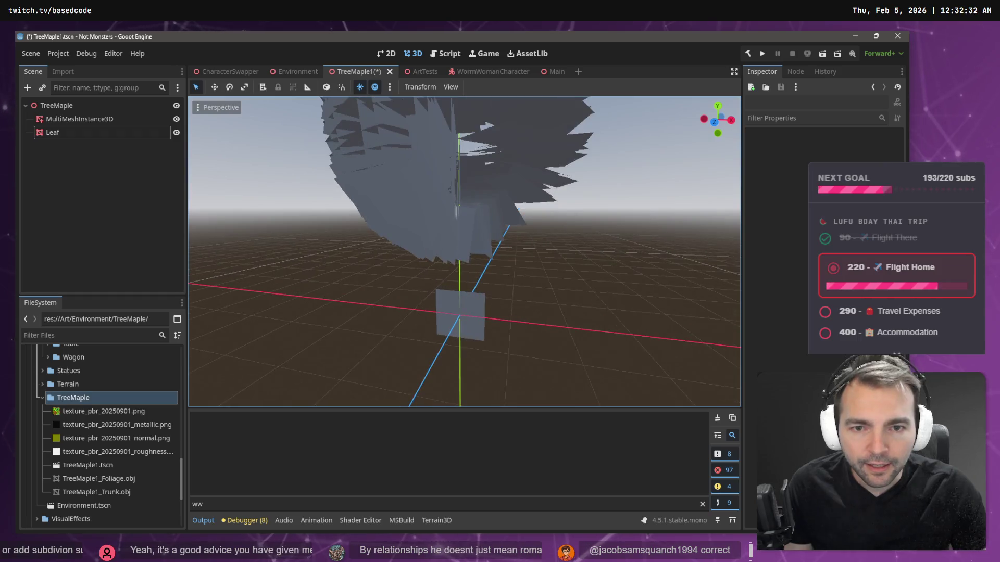
pyautogui.click(471, 302)
pyautogui.click(115, 119)
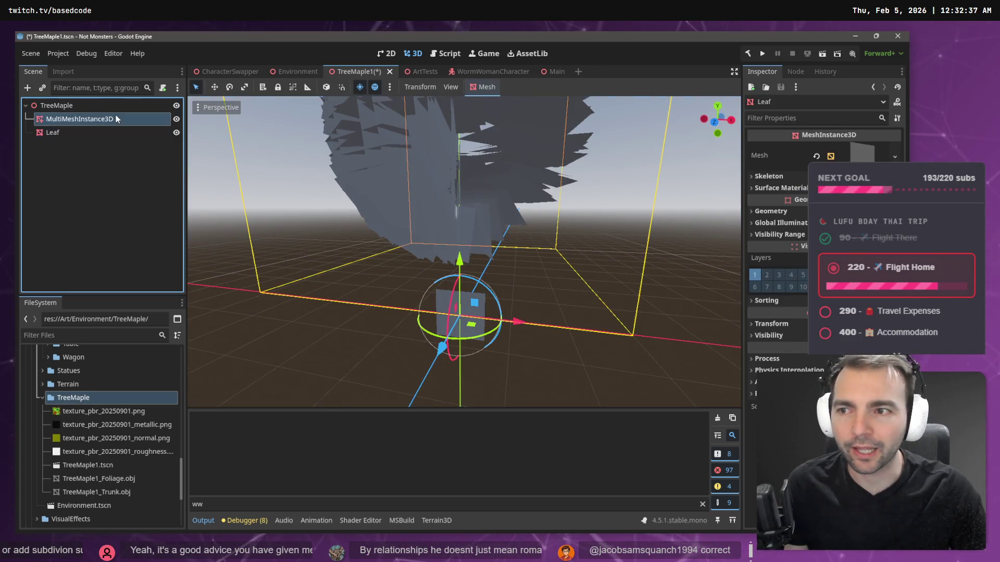
pyautogui.scroll(-3, 525, 229)
pyautogui.moveTo(463, 220)
pyautogui.mouseDown()
pyautogui.moveTo(468, 185)
pyautogui.moveTo(470, 225)
pyautogui.mouseUp()
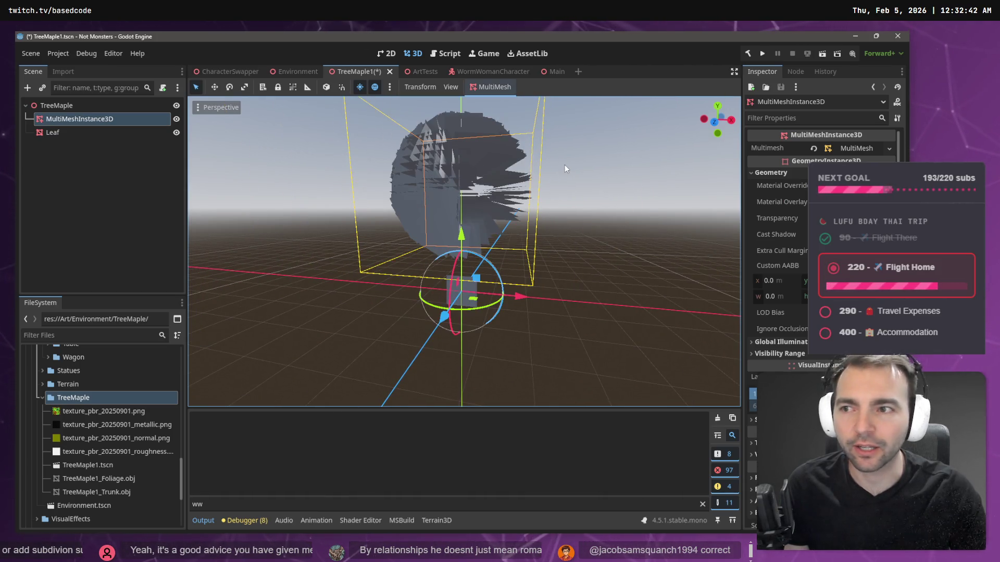
pyautogui.click(572, 279)
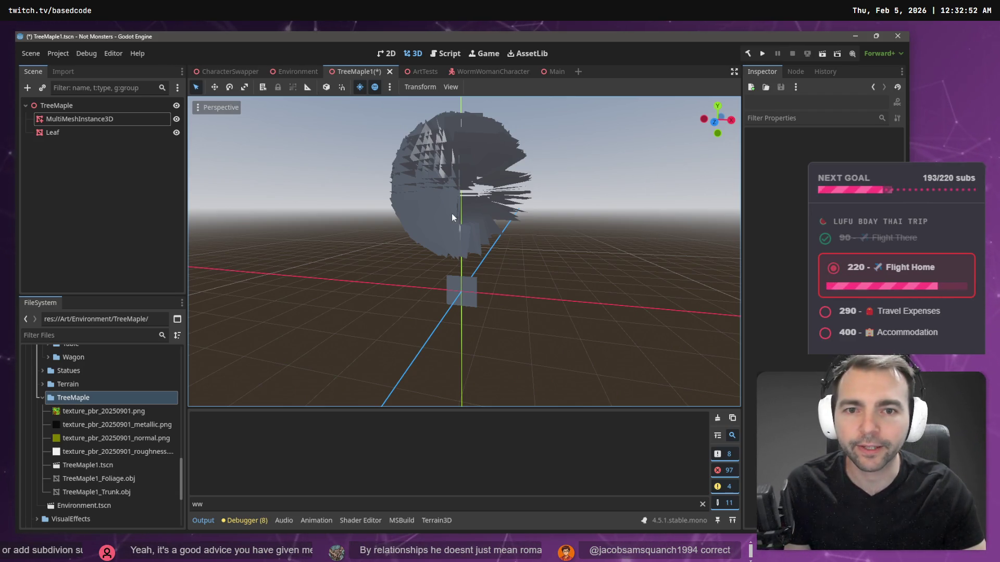
# Step: Check the Leaf node, then switch to the Environment scene
pyautogui.click(492, 280)
pyautogui.click(558, 252)
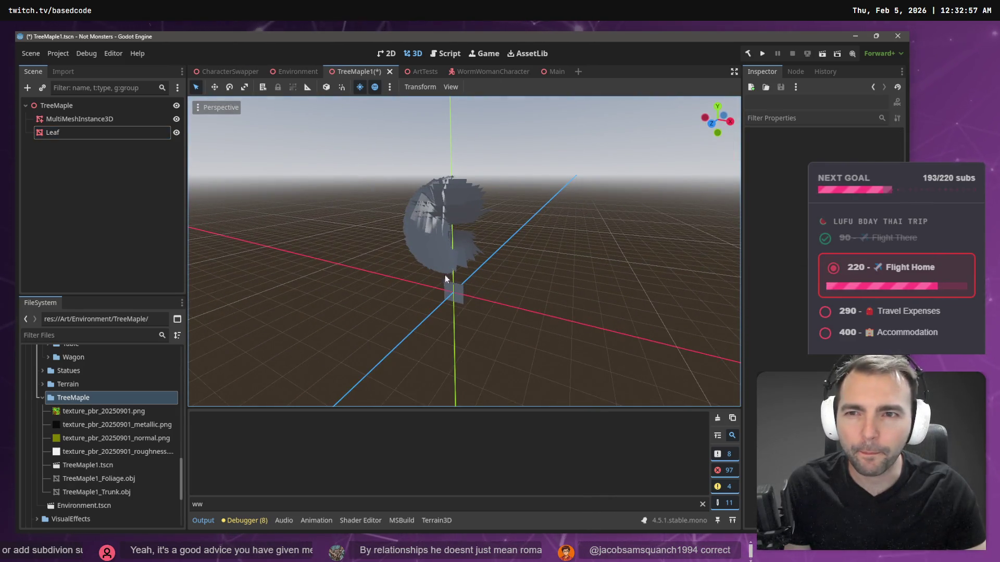
pyautogui.click(287, 73)
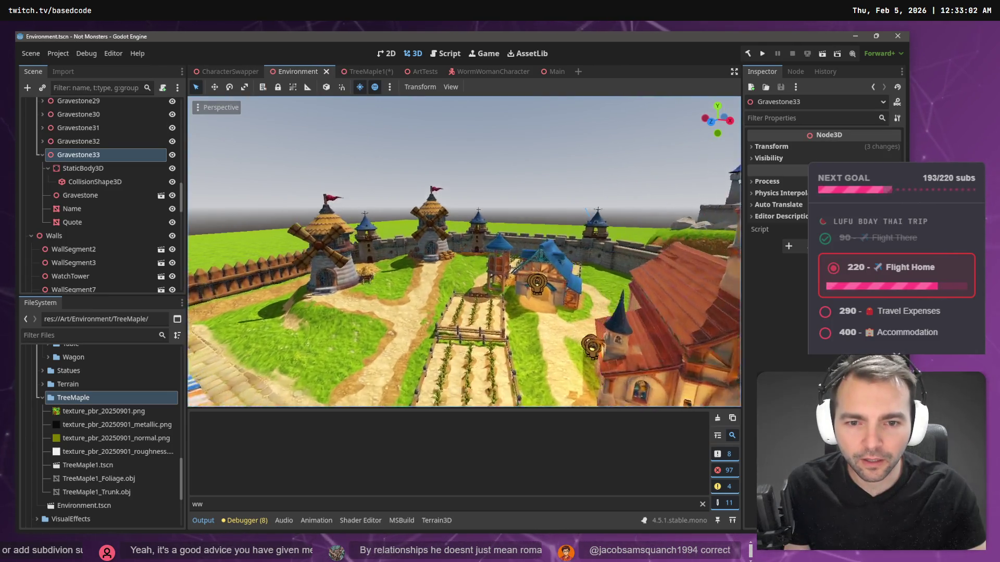
# Step: Pull the view back over the village, check the tree in Blender, then select the TreeMaple1 OBJ files
pyautogui.press('s')
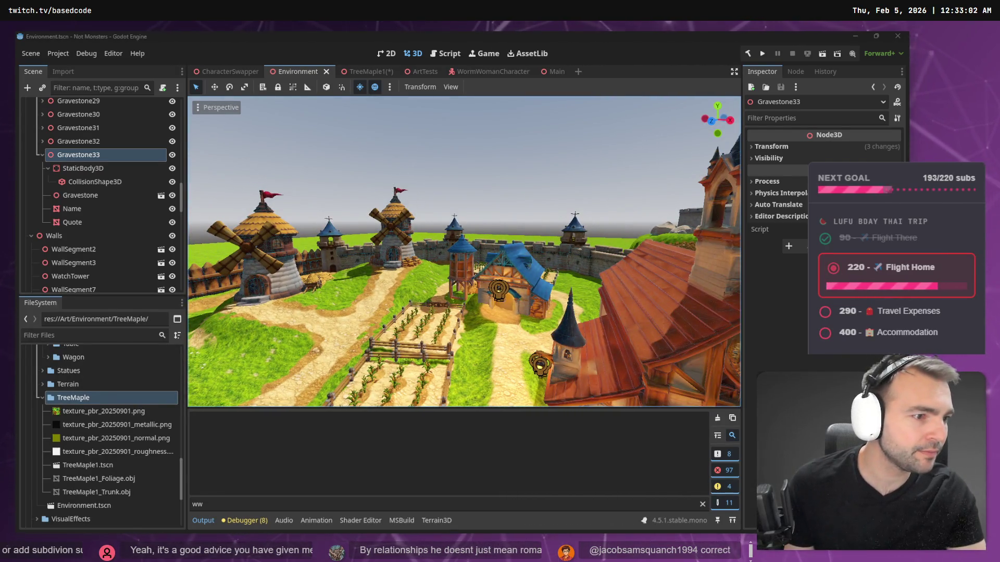
pyautogui.hotkey('alt', 'Tab')
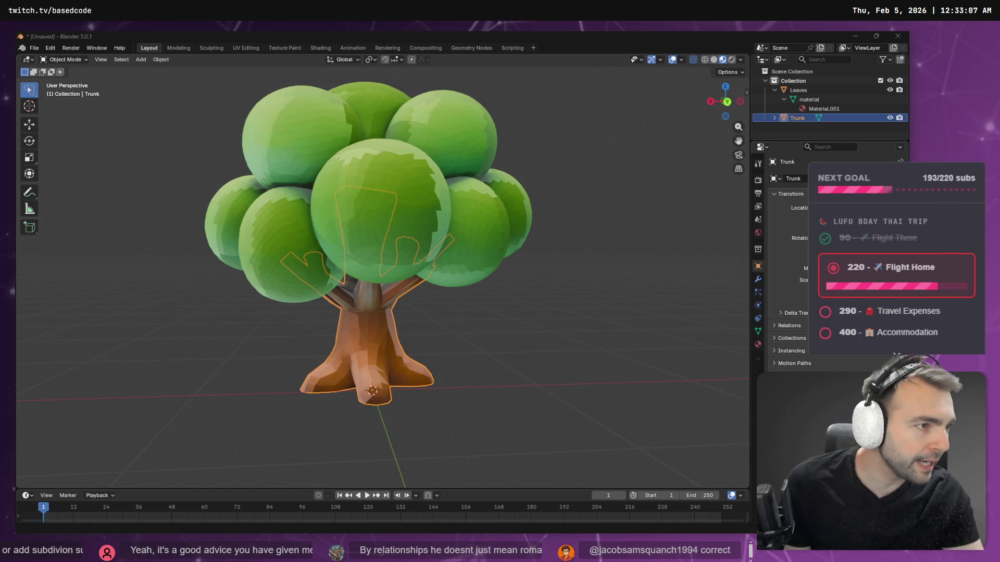
pyautogui.hotkey('alt', 'Tab')
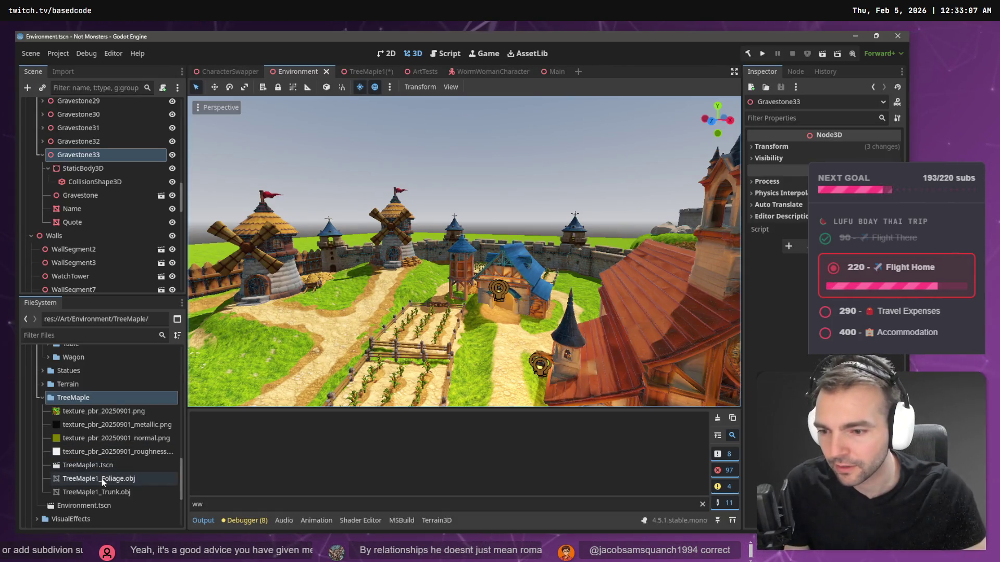
pyautogui.click(102, 479)
pyautogui.click(111, 492)
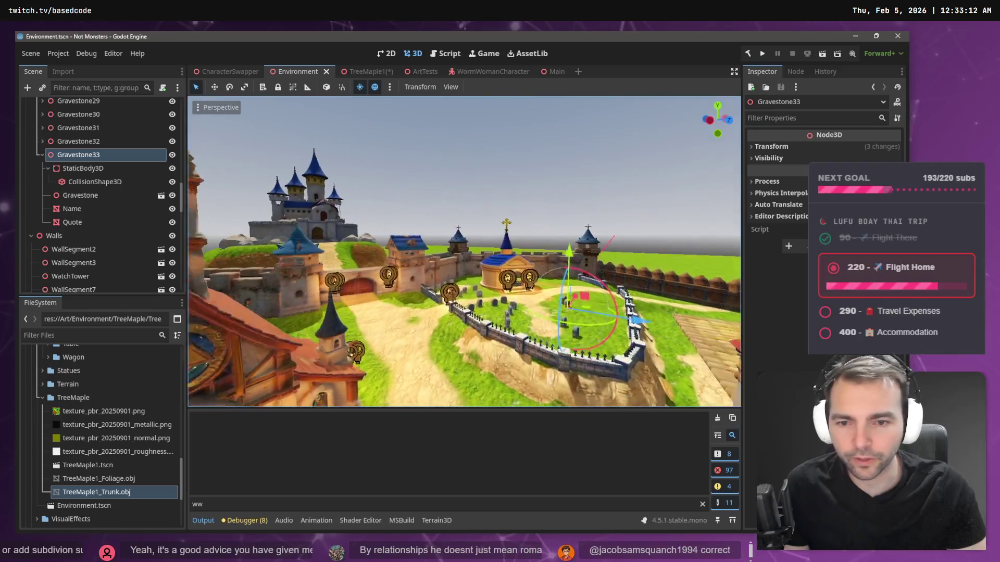
pyautogui.doubleClick(73, 465)
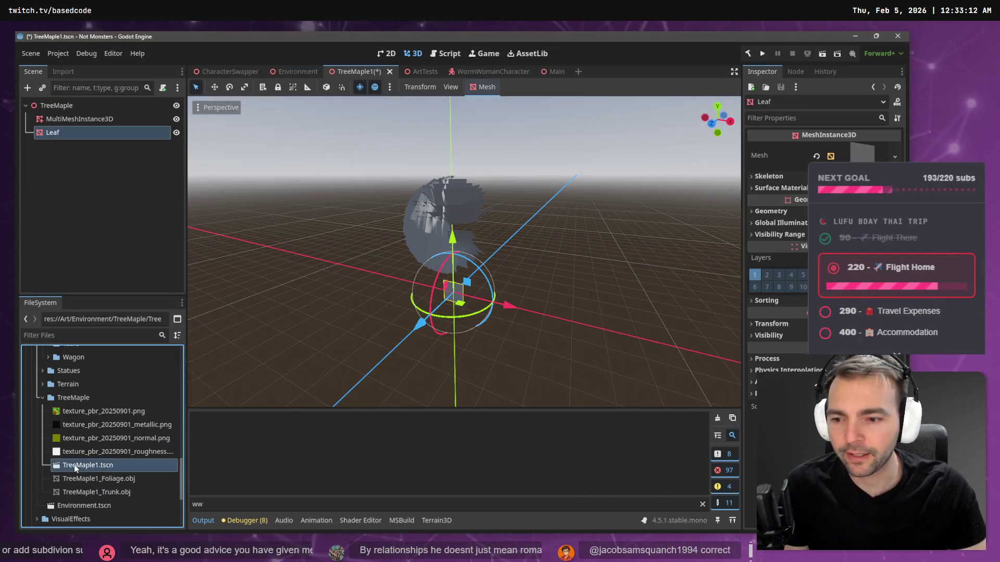
pyautogui.click(96, 483)
pyautogui.click(96, 491)
pyautogui.moveTo(87, 112); pyautogui.dragTo(87, 113)
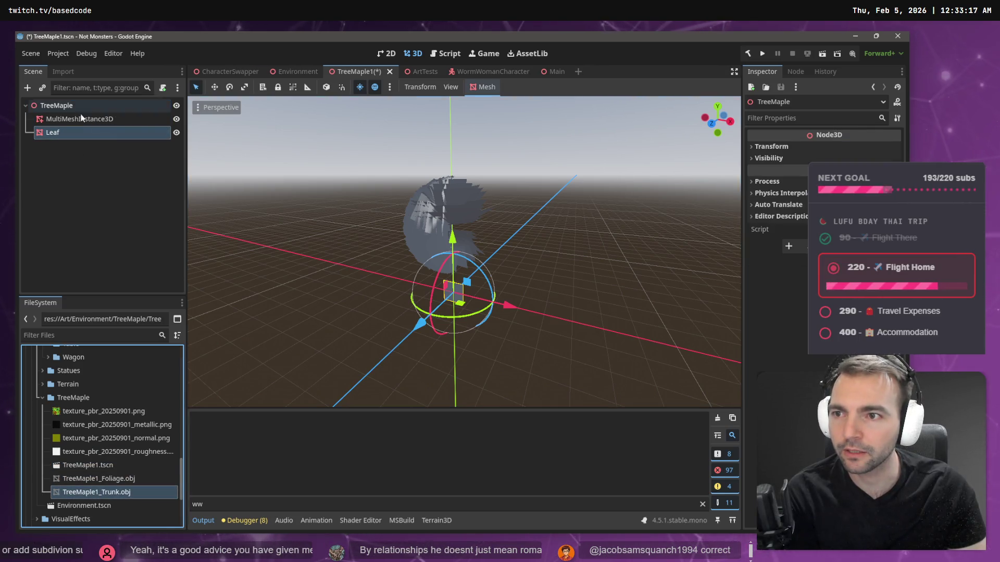
pyautogui.rightClick(112, 496)
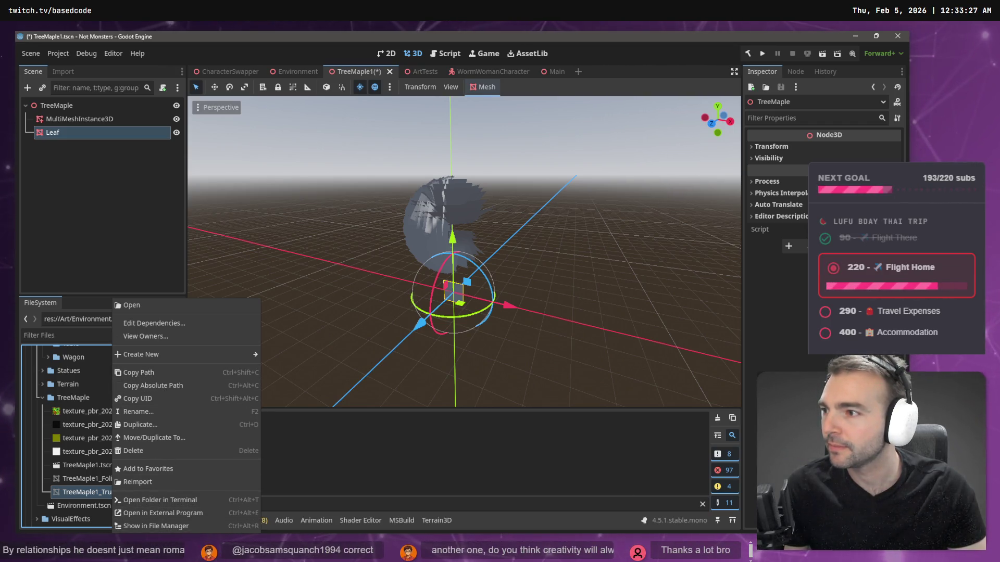
pyautogui.hotkey('alt', 'Tab')
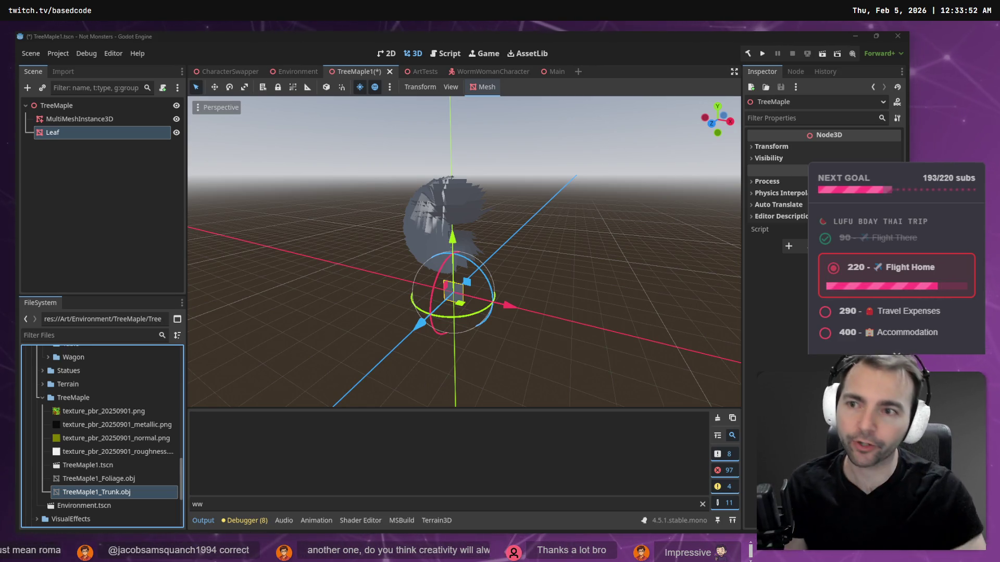
pyautogui.click(151, 118)
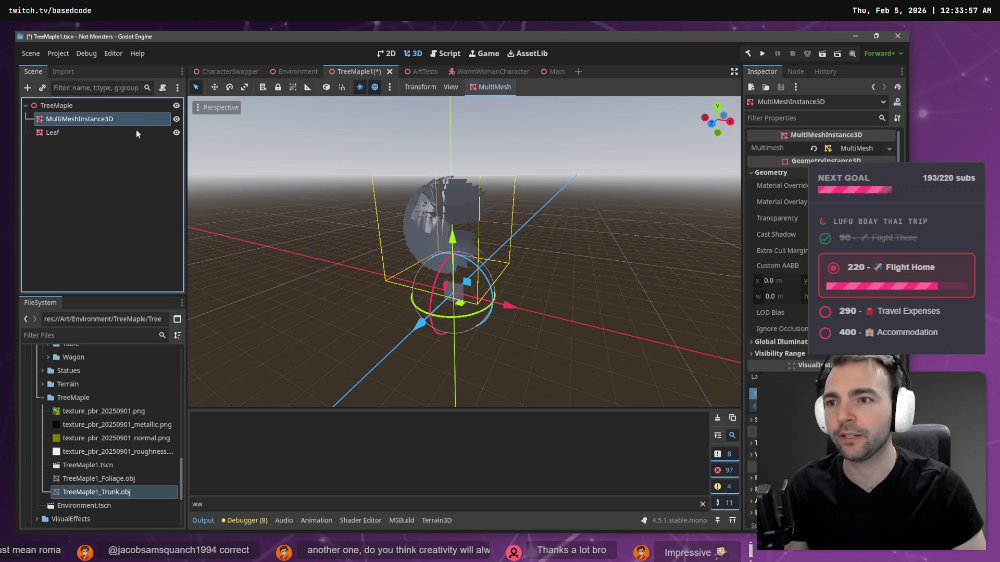
pyautogui.click(127, 135)
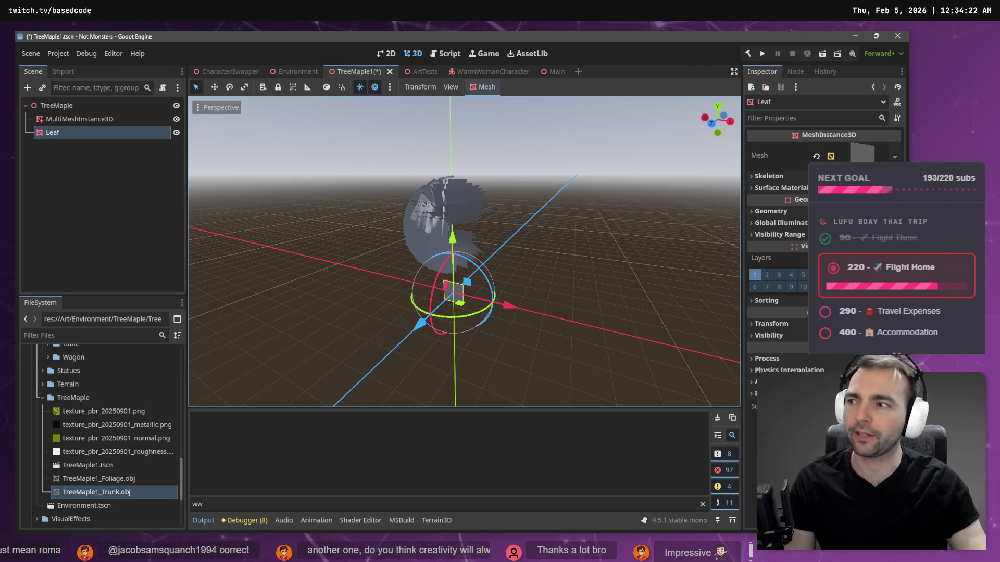
pyautogui.click(338, 258)
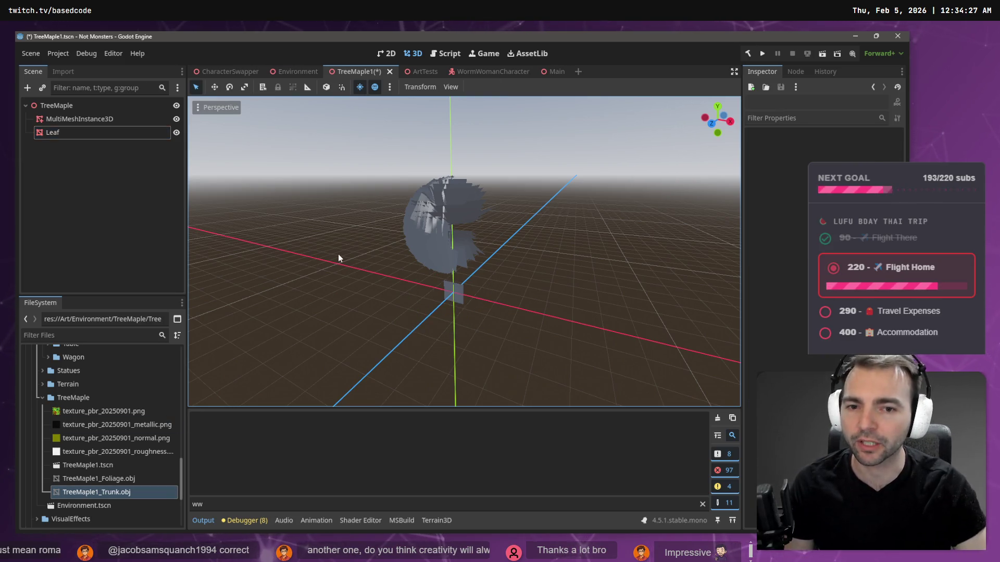
pyautogui.moveTo(321, 223)
pyautogui.mouseDown()
pyautogui.moveTo(321, 208)
pyautogui.moveTo(321, 223)
pyautogui.moveTo(333, 223)
pyautogui.mouseUp()
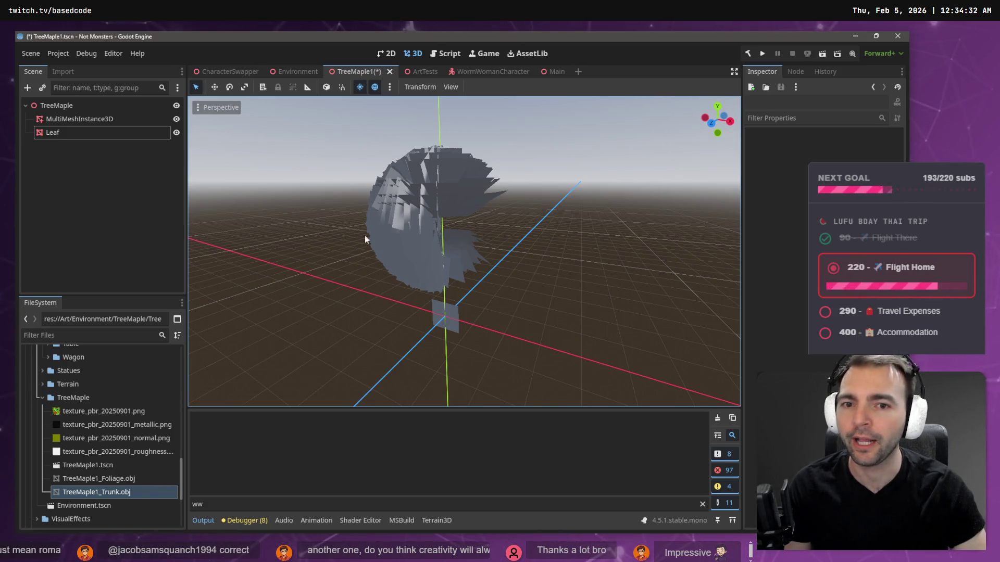
pyautogui.click(437, 316)
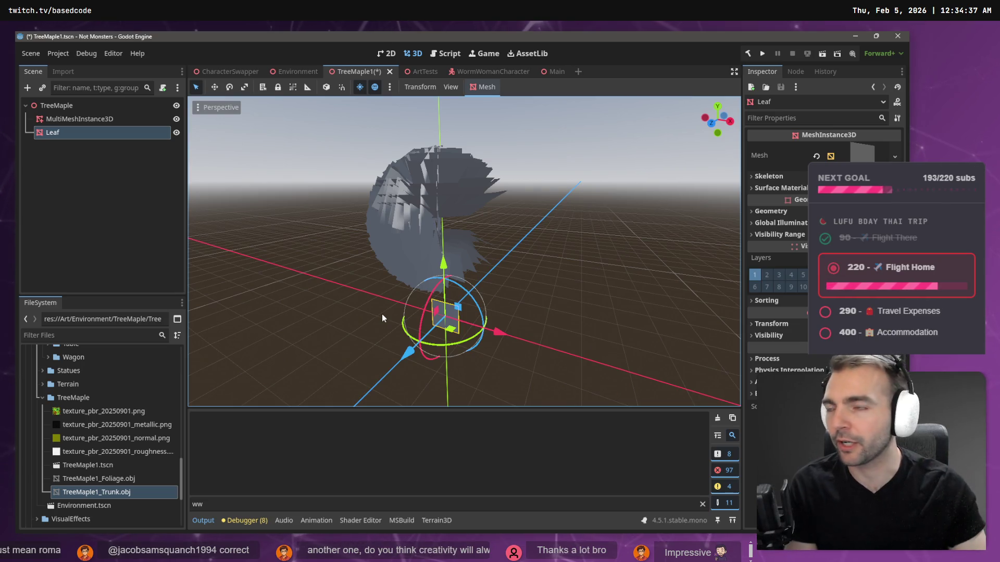
pyautogui.click(338, 271)
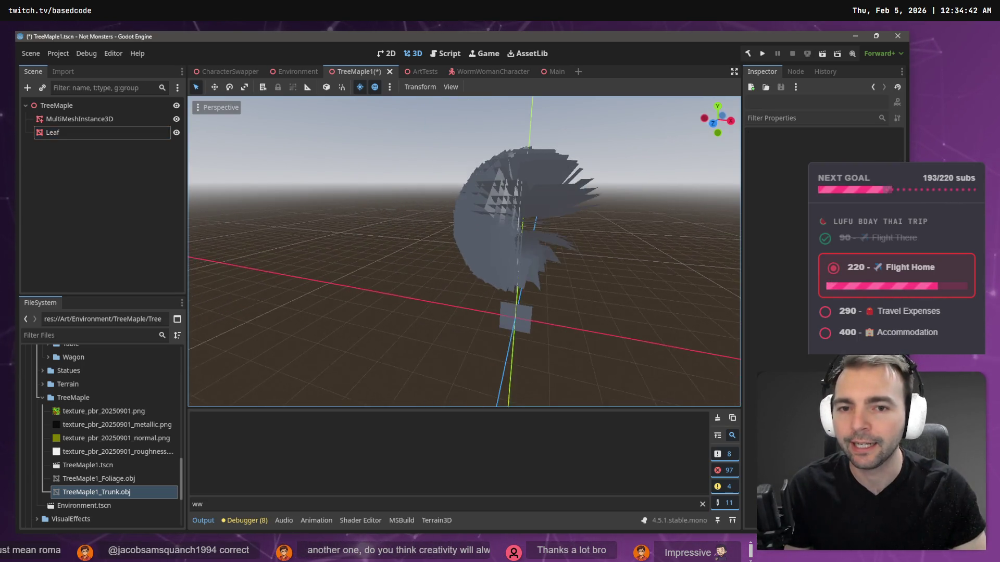
pyautogui.moveTo(464, 250); pyautogui.dragTo(339, 269)
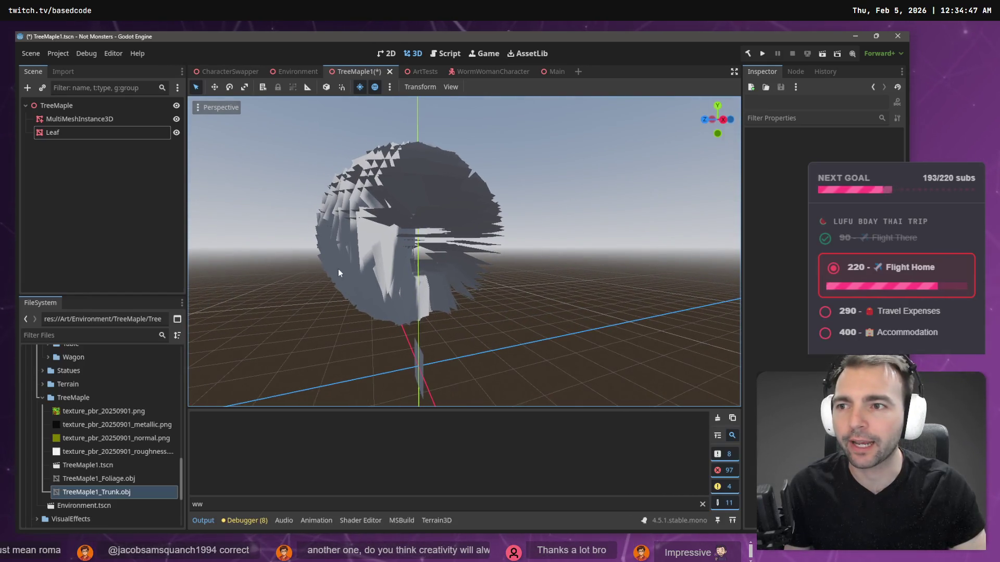
pyautogui.click(101, 122)
pyautogui.click(104, 134)
pyautogui.click(92, 123)
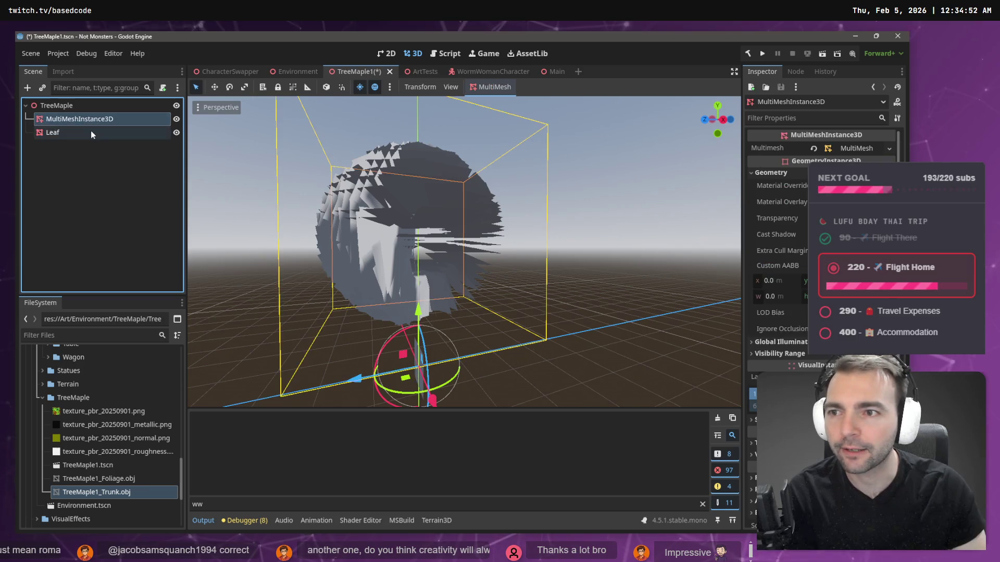
pyautogui.click(52, 134)
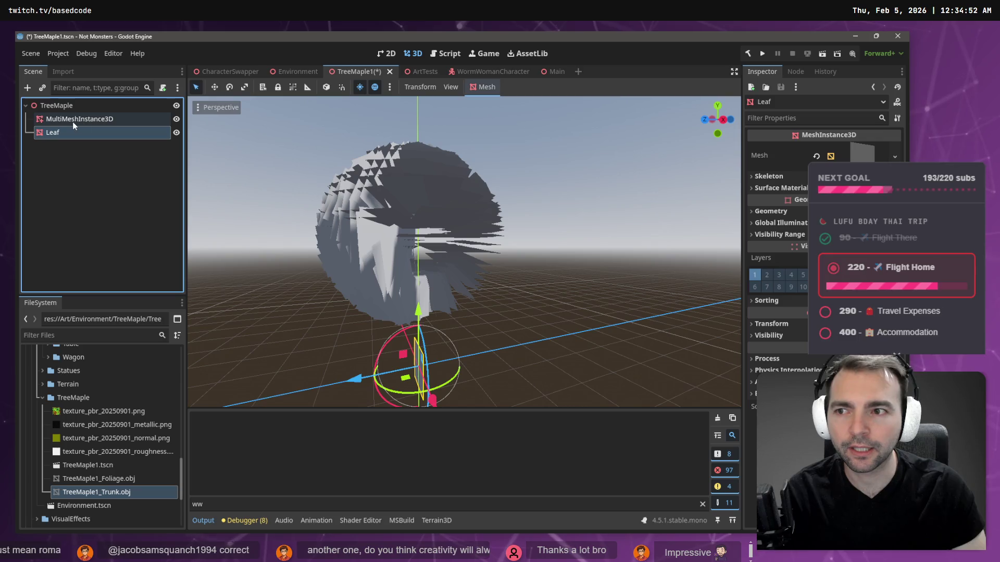
# Step: Look over the context options for the TreeMaple root node and TreeMaple1_Foliage.obj
pyautogui.rightClick(70, 106)
pyautogui.click(114, 488)
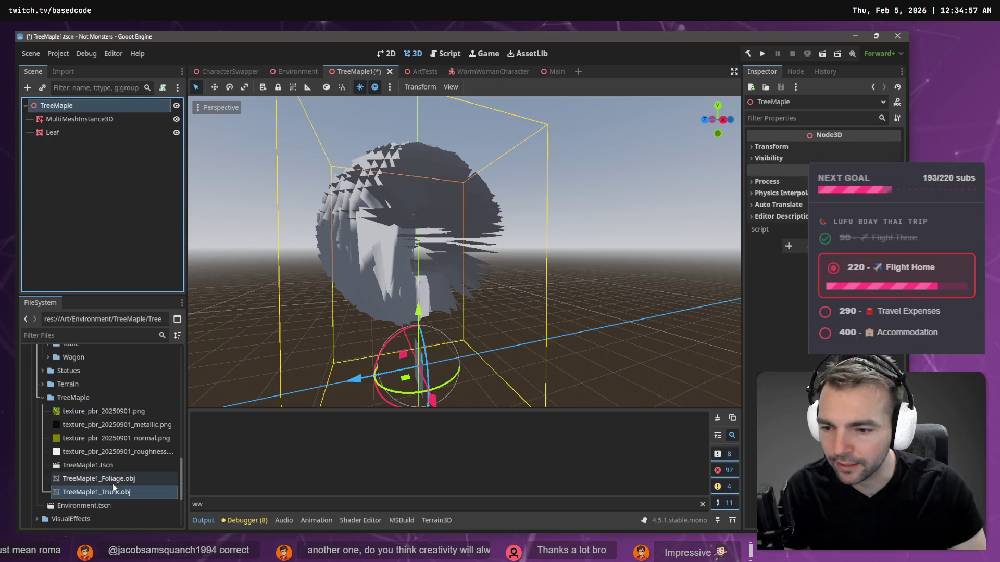
pyautogui.rightClick(115, 479)
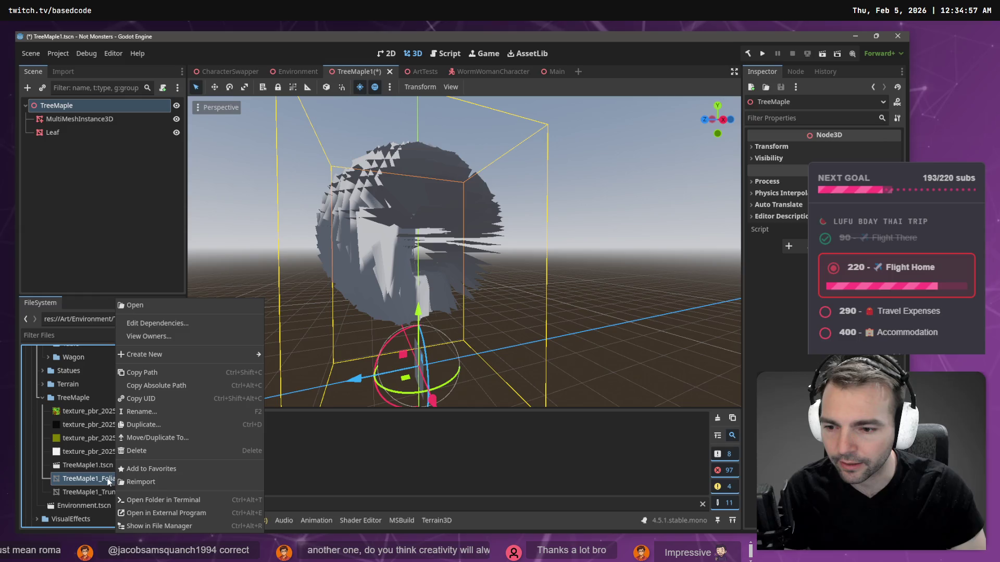
pyautogui.press('Escape')
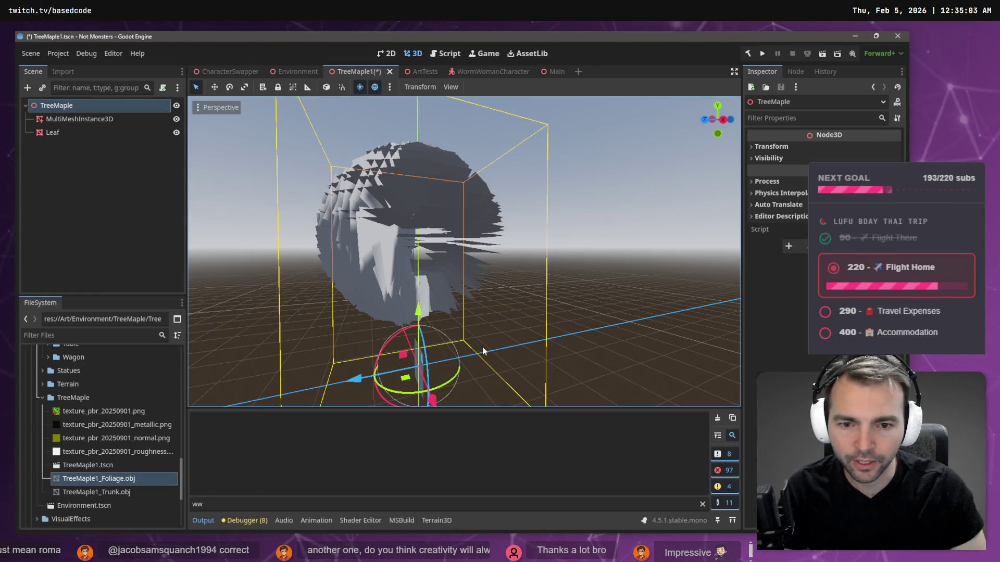
# Step: Add TreeMaple1_Foliage.obj to the tree scene as a mesh node, select the trunk OBJ, and switch to Blender
pyautogui.scroll(-5, 476, 309)
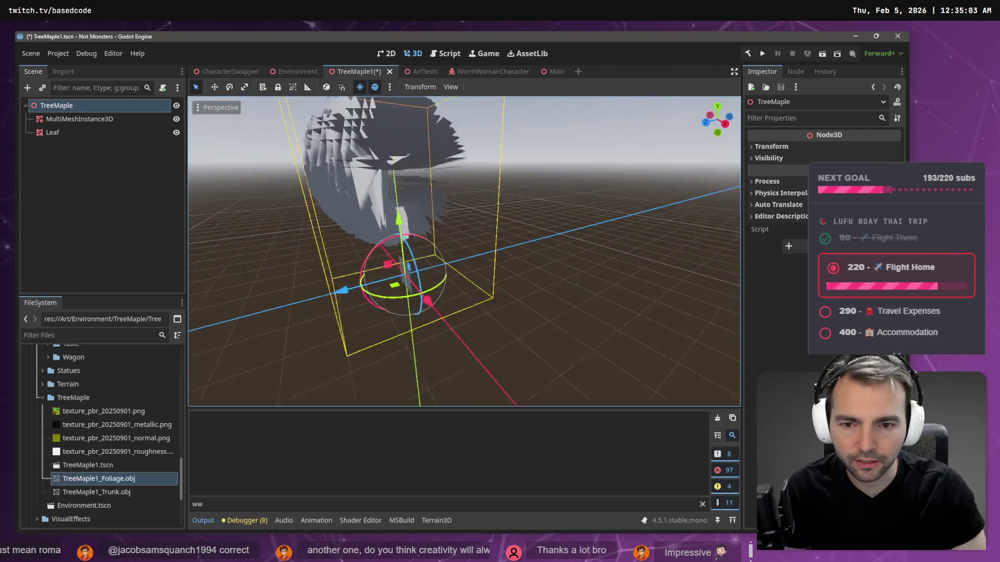
pyautogui.click(582, 284)
pyautogui.moveTo(98, 479)
pyautogui.mouseDown()
pyautogui.moveTo(358, 301)
pyautogui.moveTo(492, 282)
pyautogui.mouseUp()
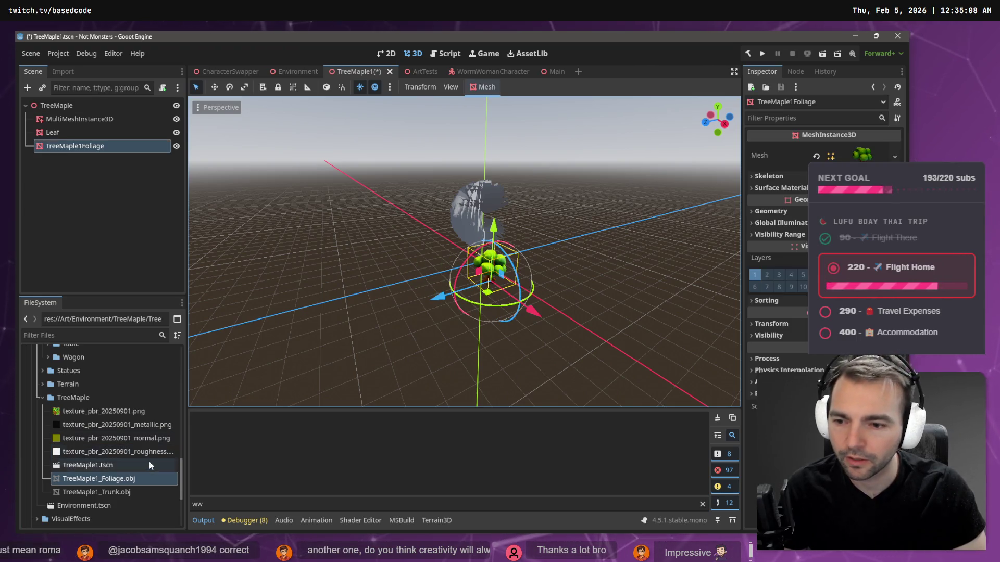
pyautogui.click(130, 482)
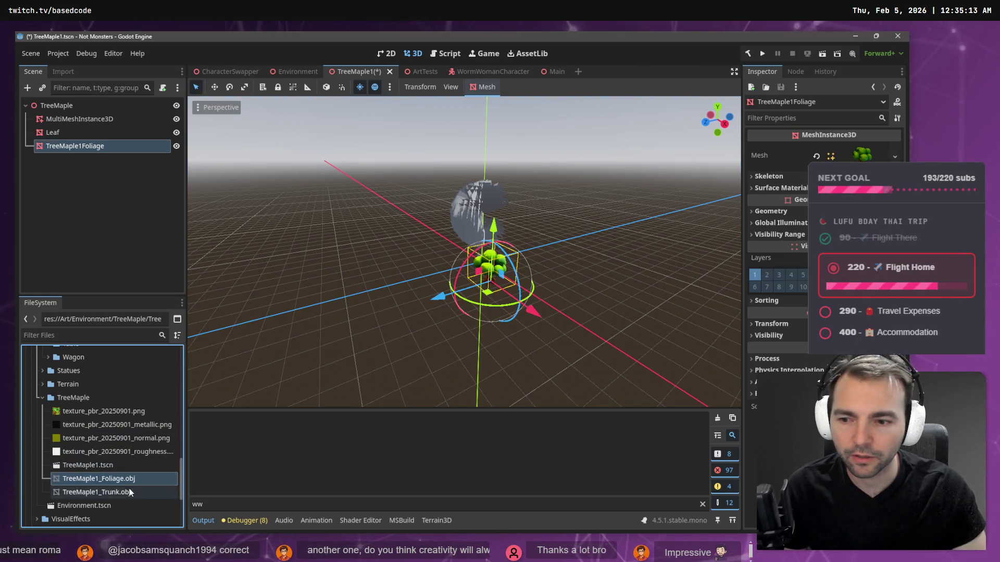
pyautogui.click(129, 491)
pyautogui.hotkey('alt', 'Tab')
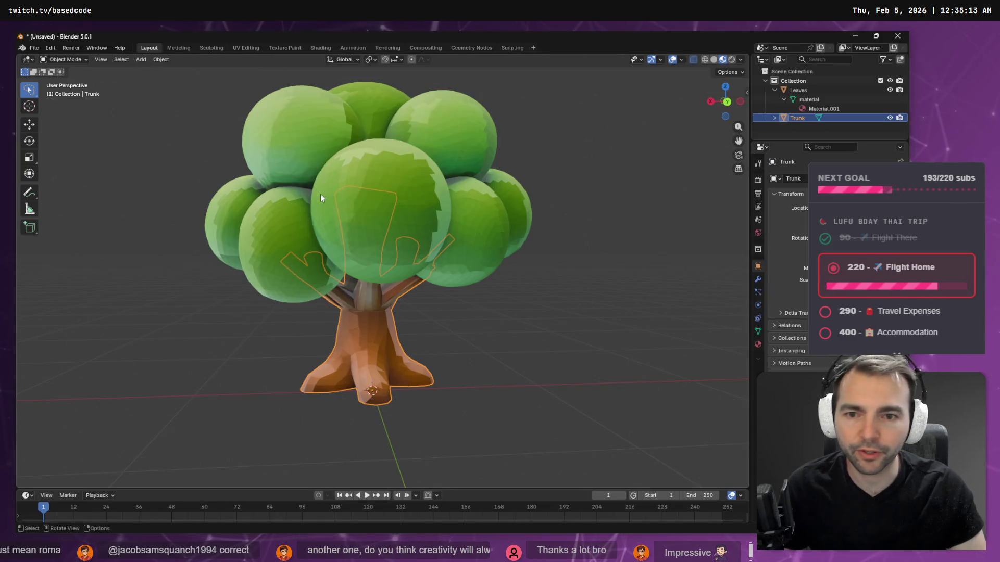
# Step: Export the selected trunk as Wavefront OBJ, selection only, overwriting TreeMaple1_Trunk.obj
pyautogui.click(34, 47)
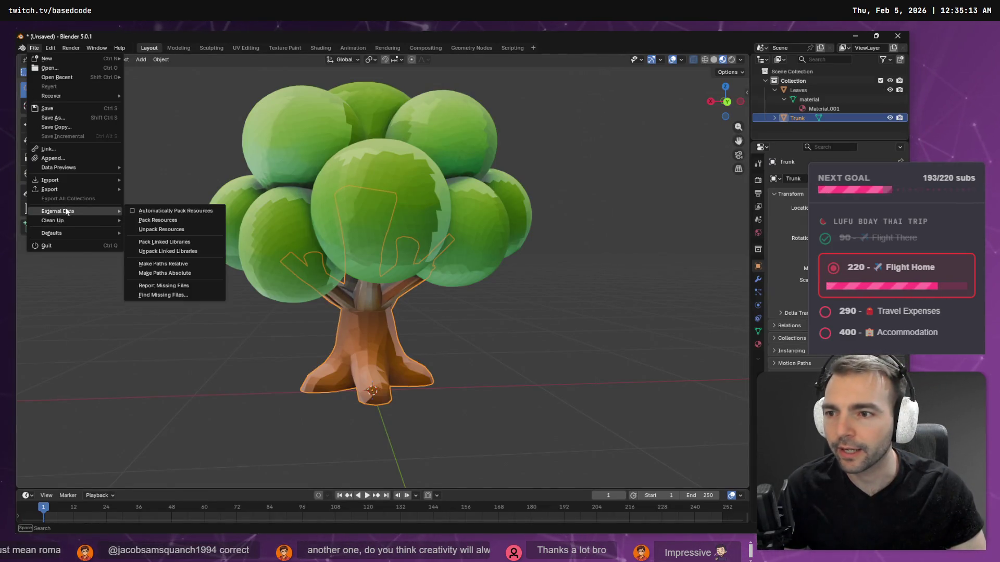
pyautogui.moveTo(71, 189)
pyautogui.click(167, 264)
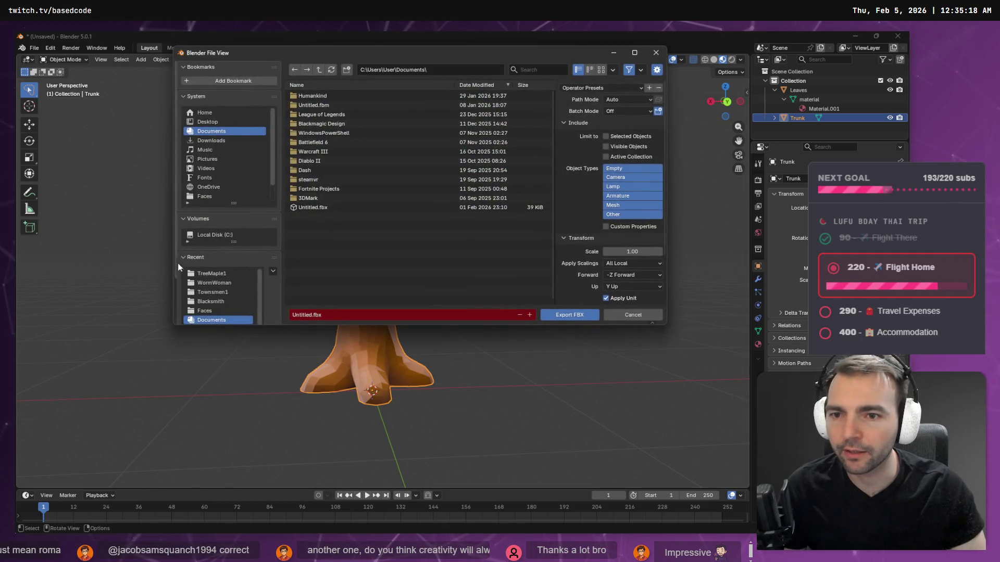
pyautogui.click(635, 314)
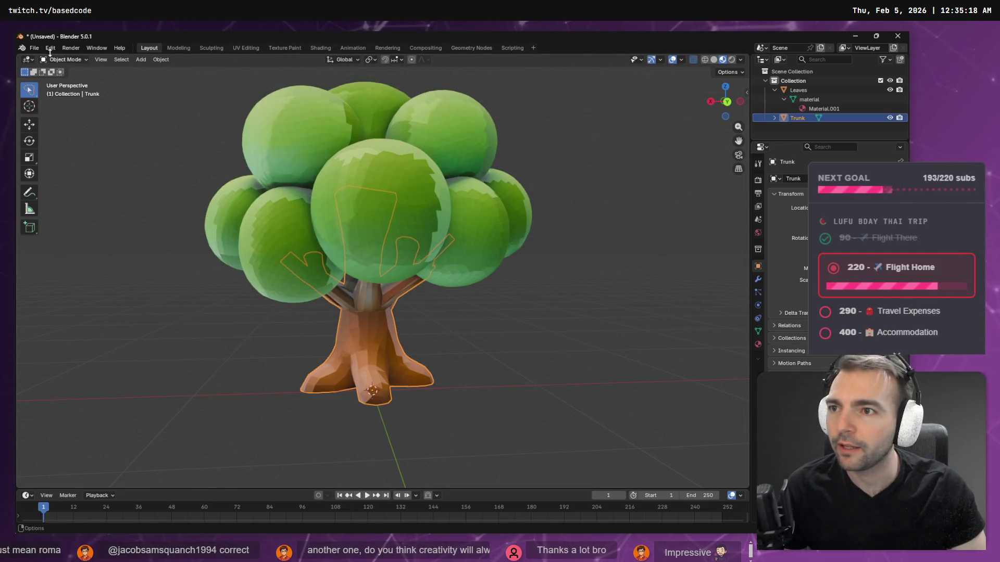
pyautogui.click(33, 47)
pyautogui.moveTo(77, 192)
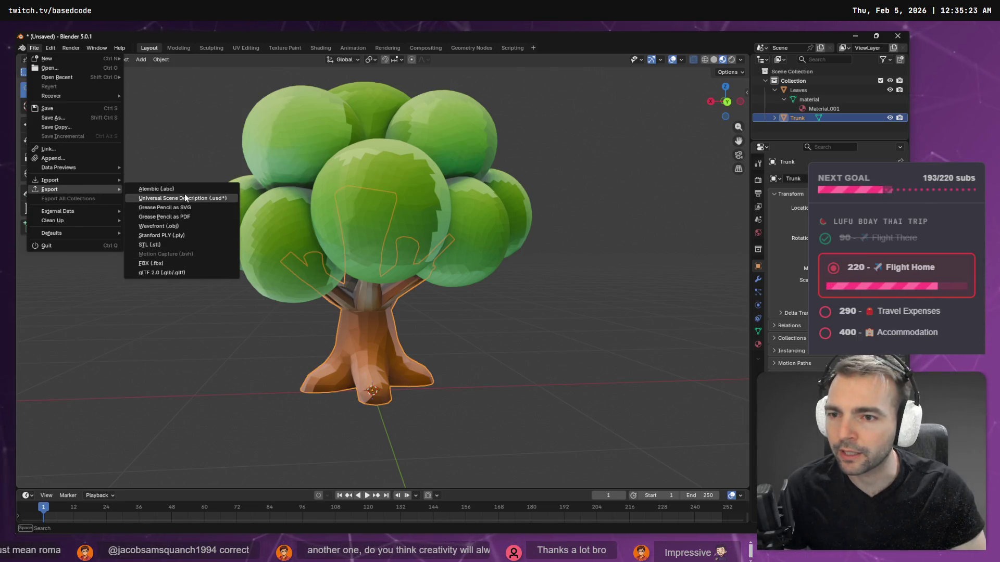
pyautogui.click(177, 226)
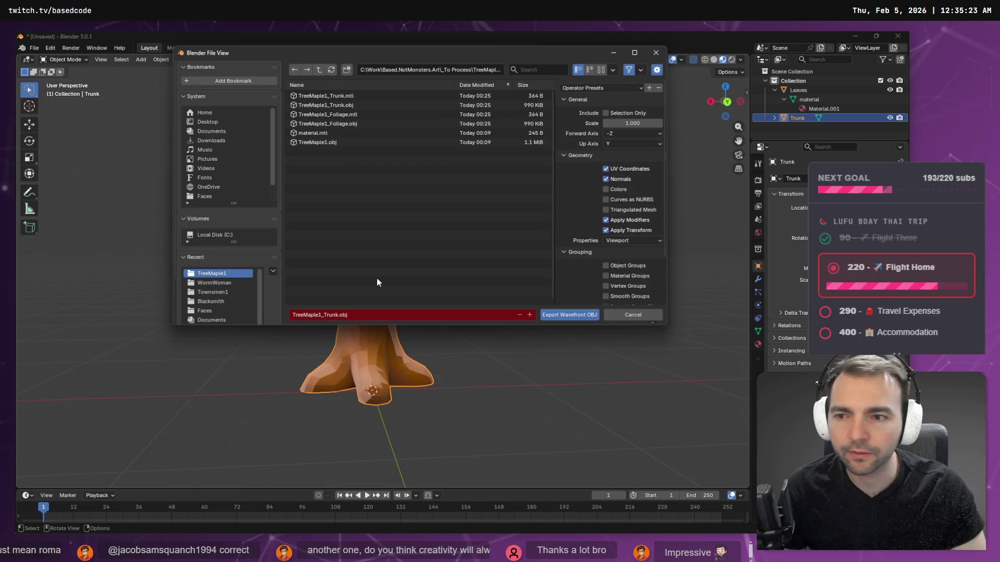
pyautogui.click(618, 113)
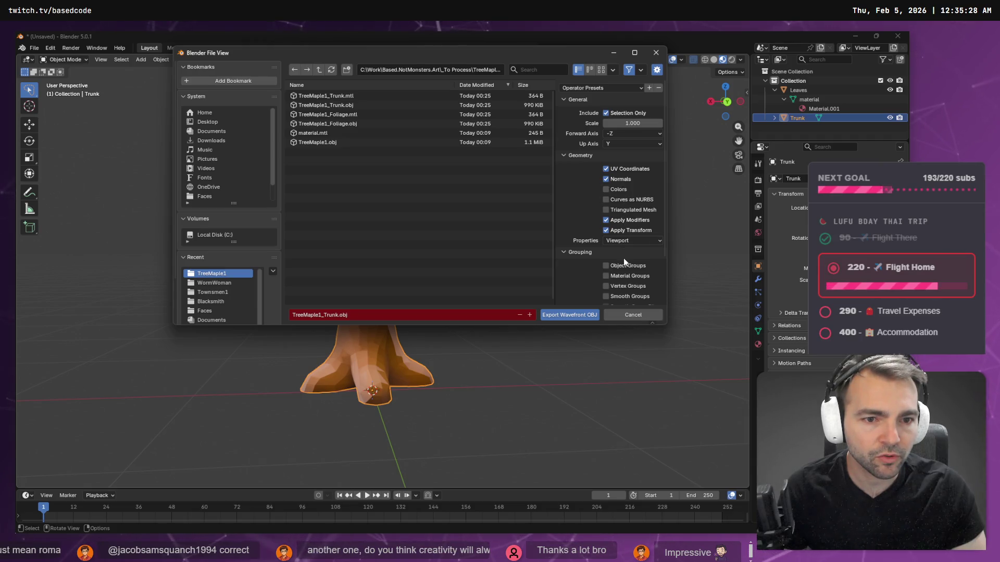
pyautogui.scroll(-2, 623, 257)
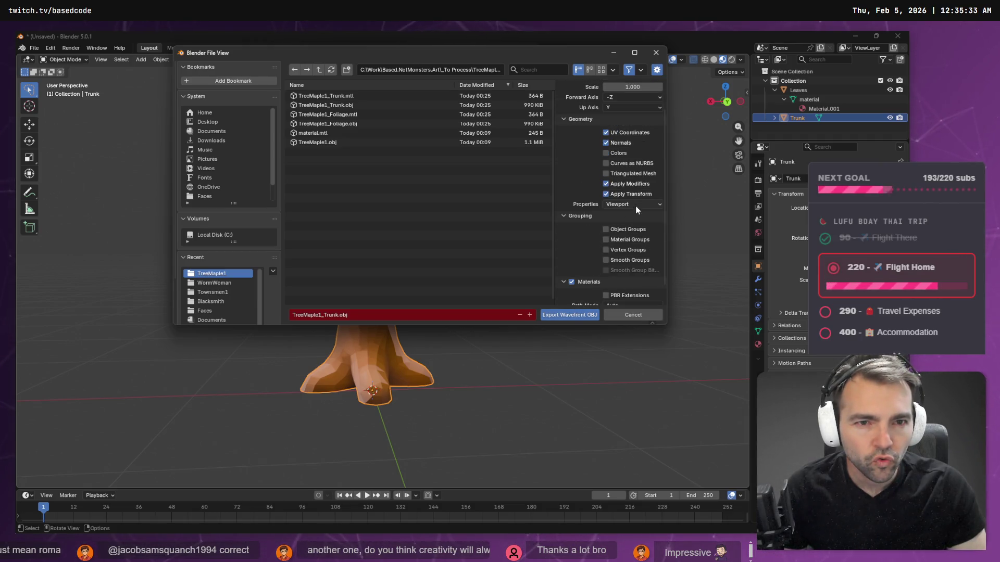
pyautogui.scroll(2, 635, 208)
pyautogui.click(791, 123)
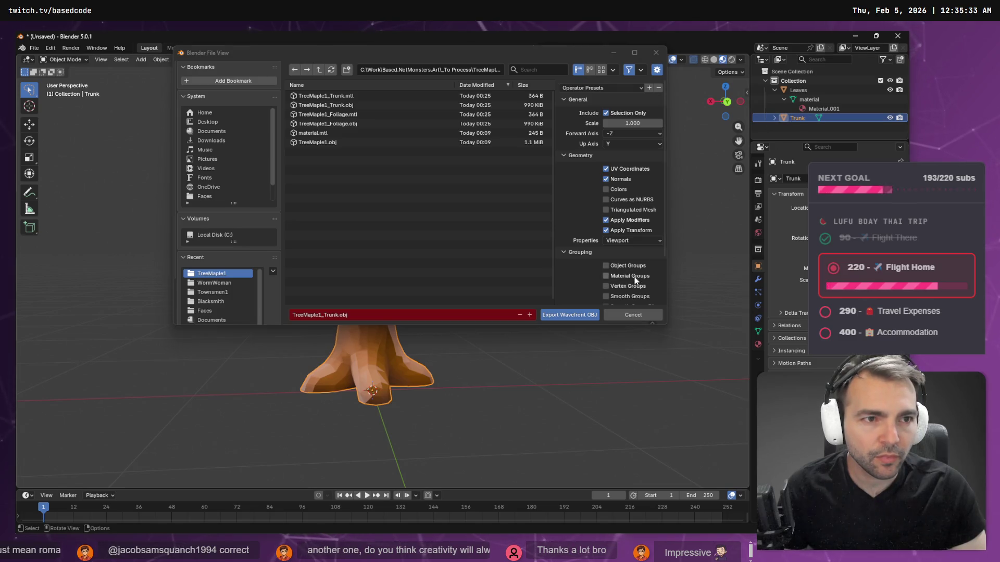
pyautogui.click(567, 315)
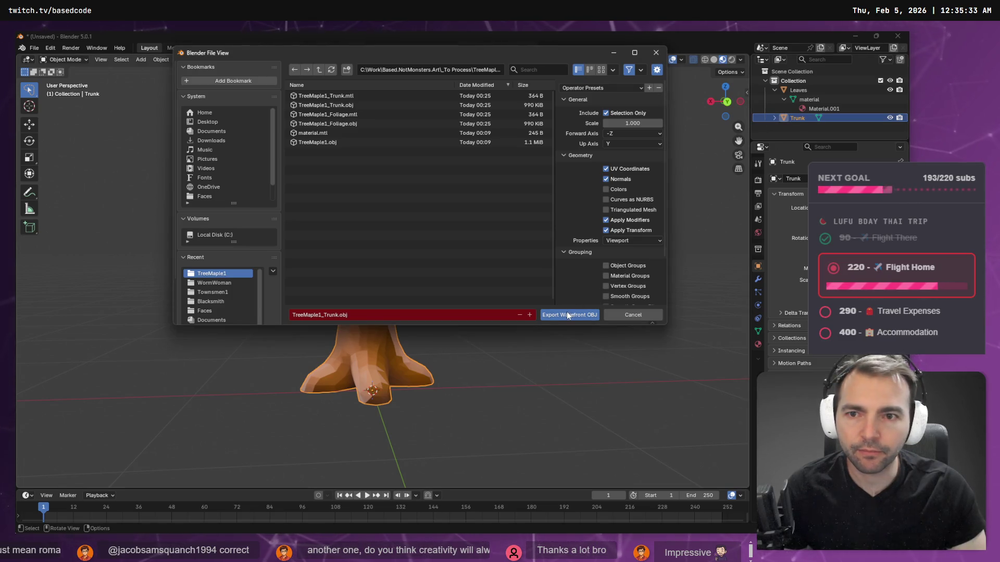
pyautogui.doubleClick(323, 104)
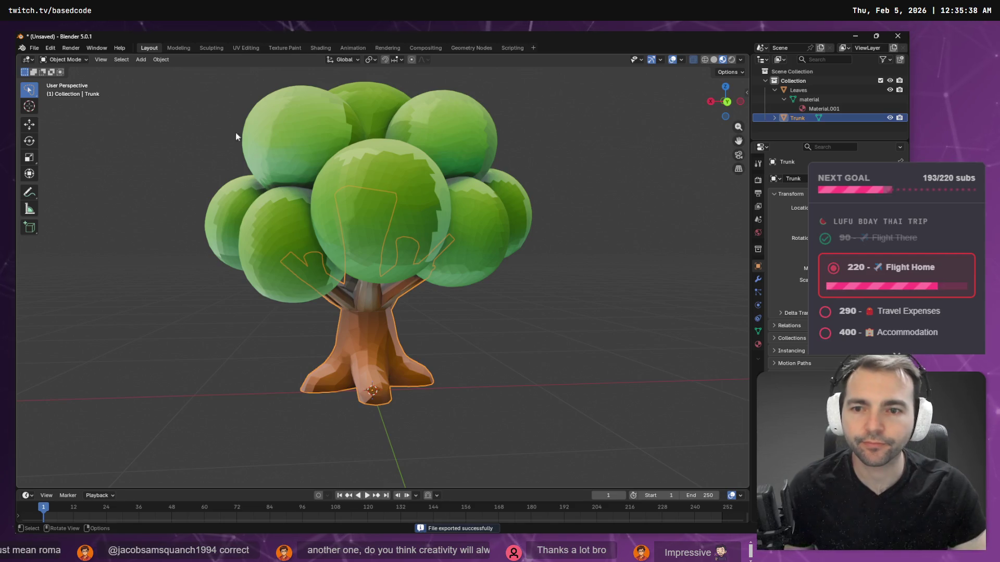
# Step: Export the Leaves object as OBJ over TreeMaple1_Foliage.obj and return to Godot
pyautogui.click(357, 100)
pyautogui.click(34, 48)
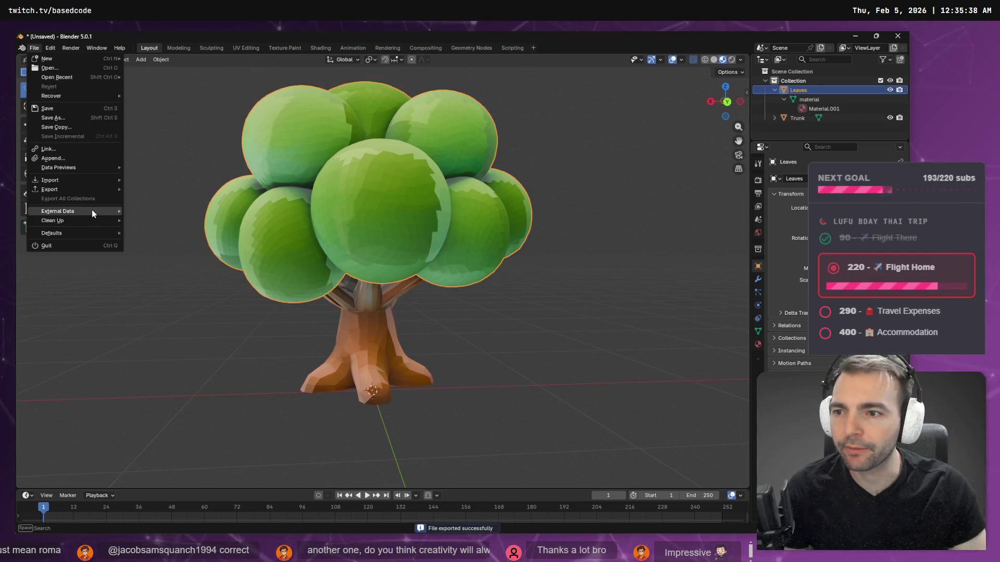
pyautogui.moveTo(85, 189)
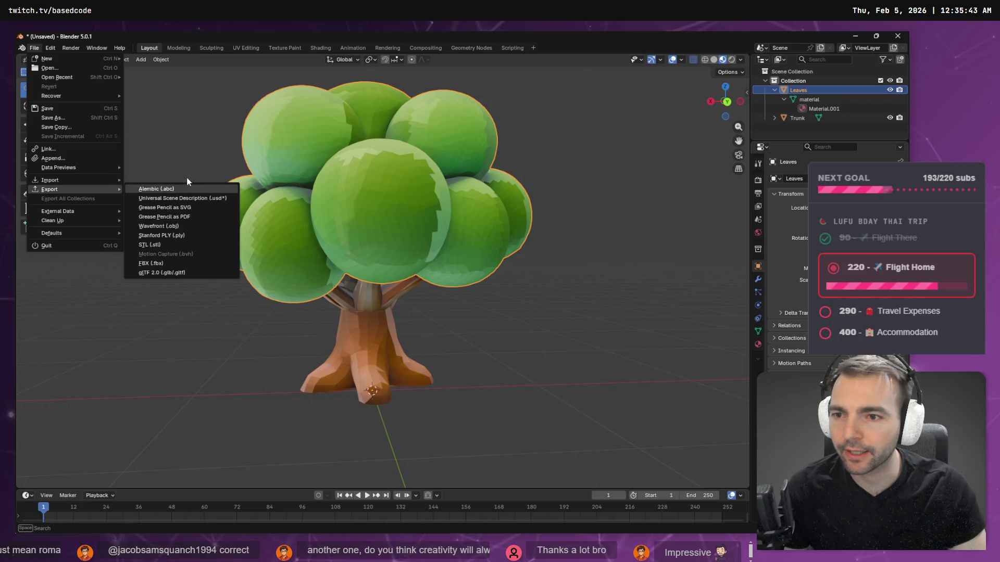
pyautogui.click(193, 226)
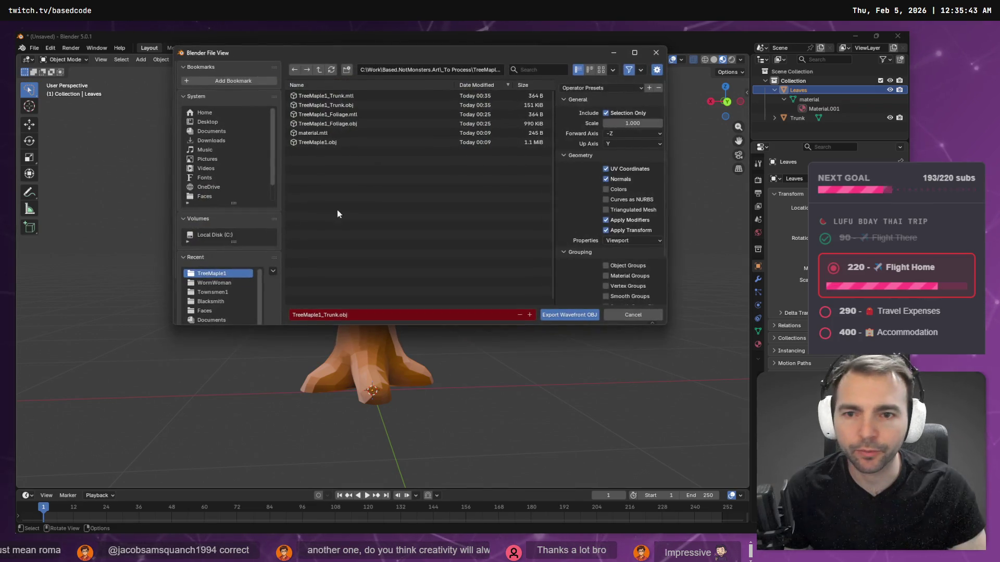
pyautogui.click(346, 125)
pyautogui.doubleClick(346, 126)
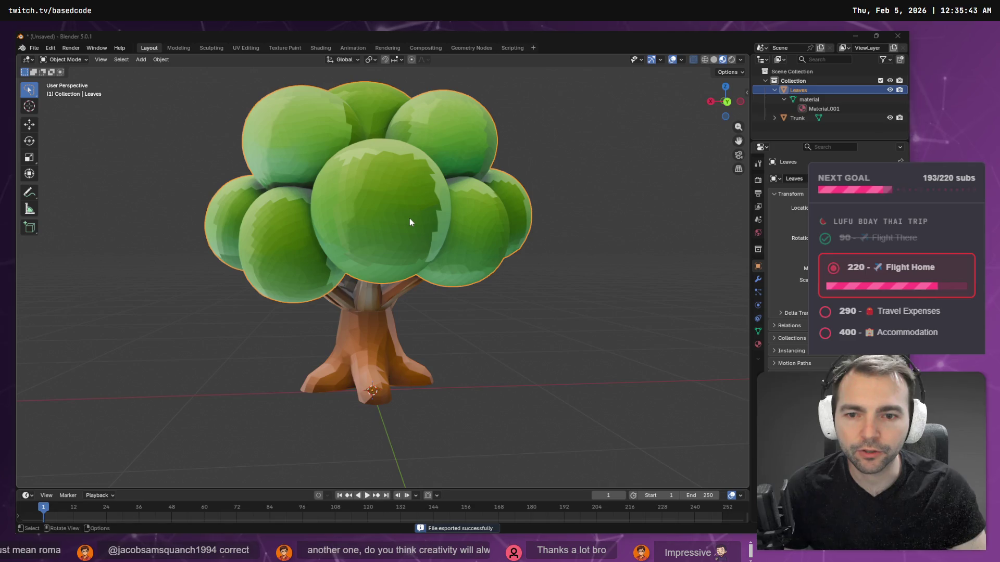
pyautogui.hotkey('alt', 'Tab')
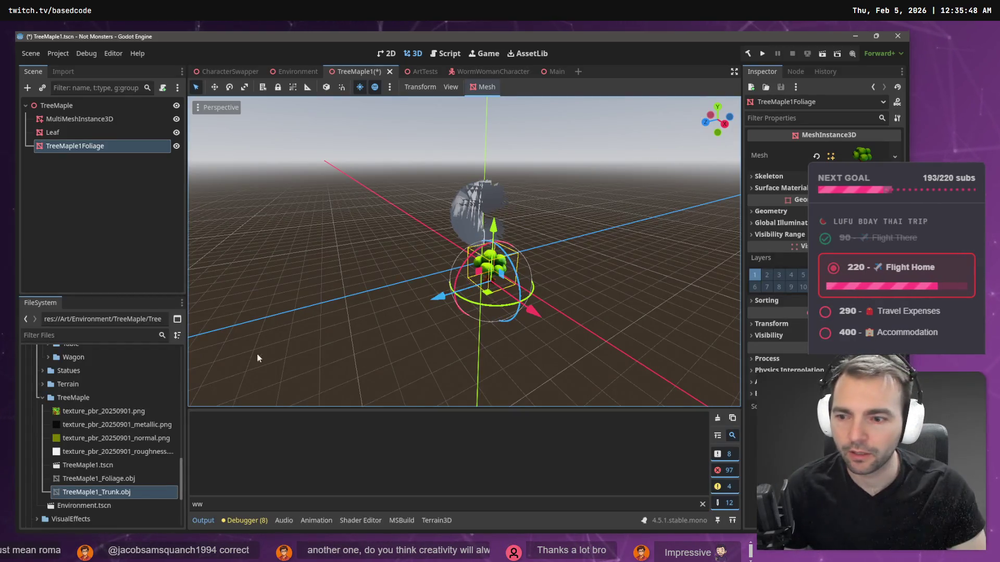
# Step: Delete the TreeMaple1Foliage node from the TreeMaple scene and select TreeMaple1_Foliage.obj
pyautogui.click(102, 480)
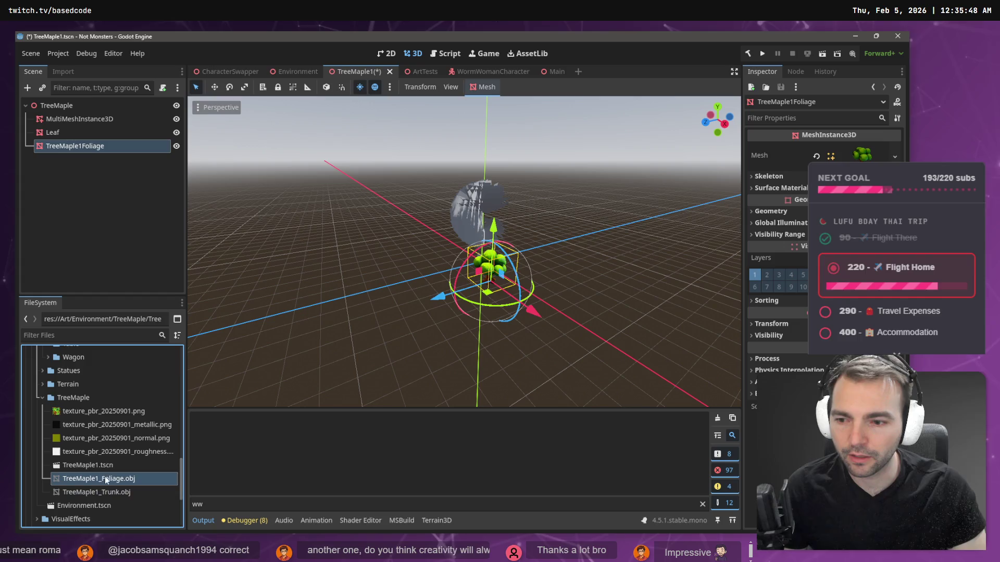
pyautogui.click(91, 176)
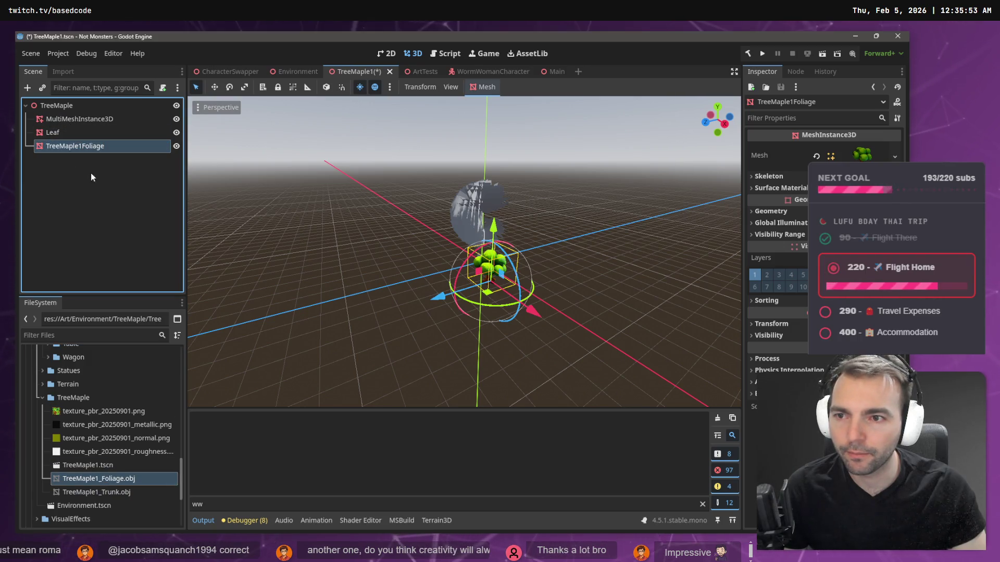
pyautogui.click(95, 211)
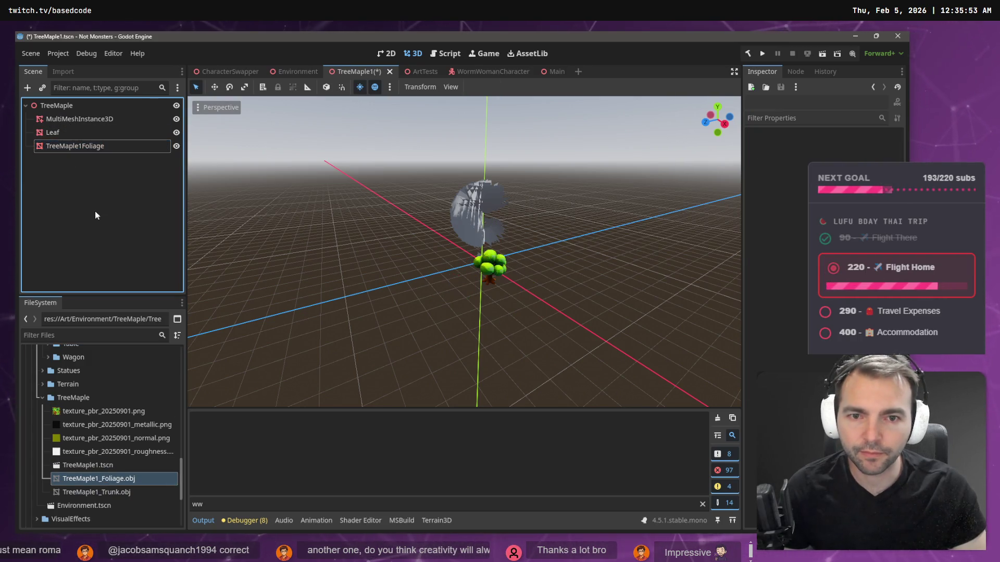
pyautogui.click(105, 146)
pyautogui.press('Delete')
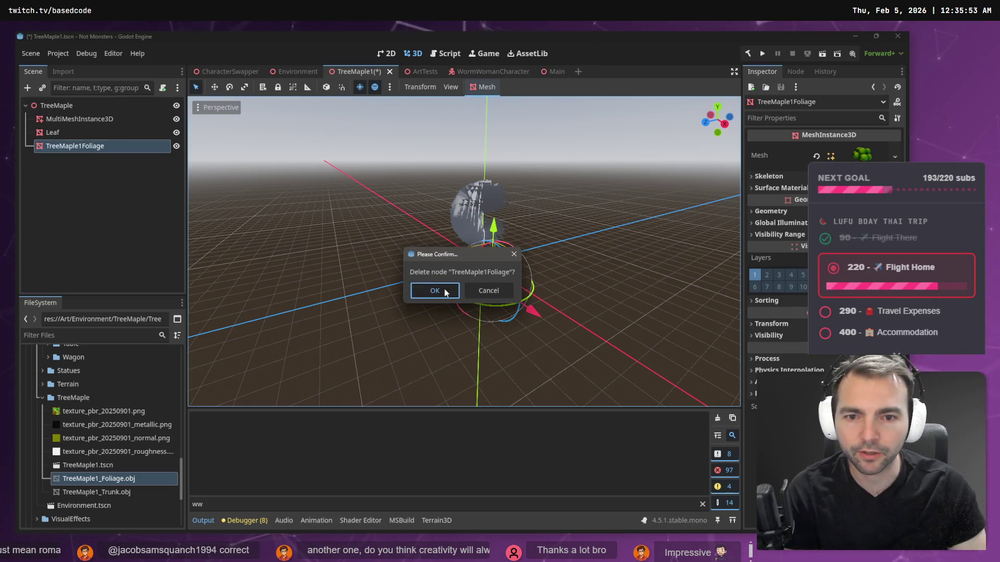
pyautogui.click(445, 292)
pyautogui.click(89, 482)
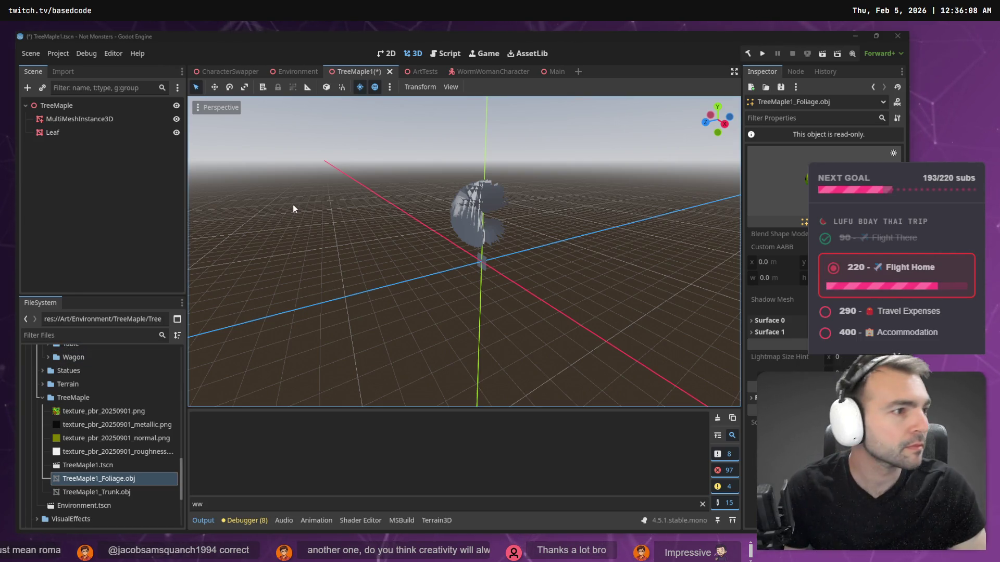
# Step: In Blender, export the leaves as Wavefront OBJ overwriting TreeMaple1_Foliage.obj, then return to Godot
pyautogui.hotkey('alt', 'Tab')
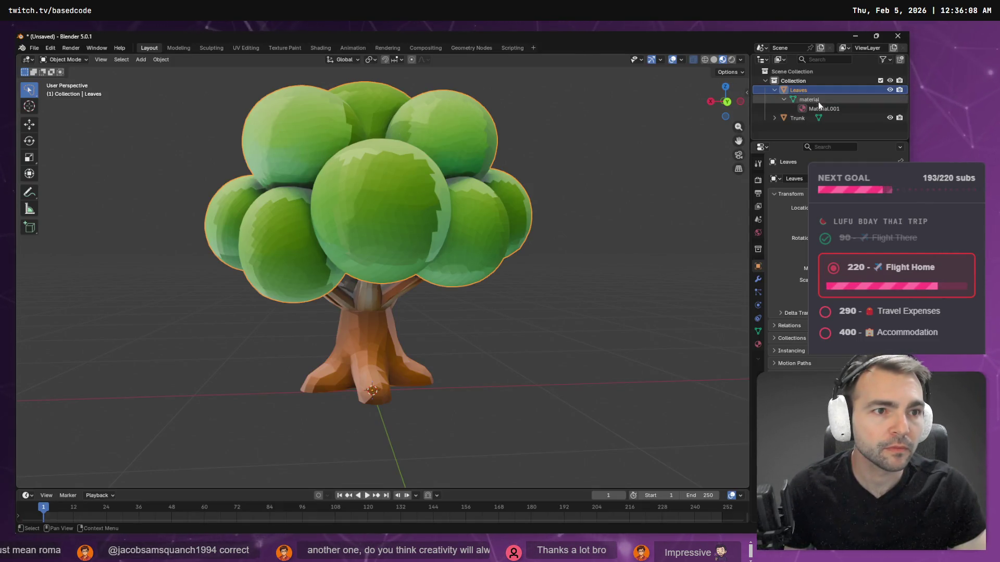
pyautogui.click(34, 48)
pyautogui.click(34, 48)
pyautogui.click(34, 48)
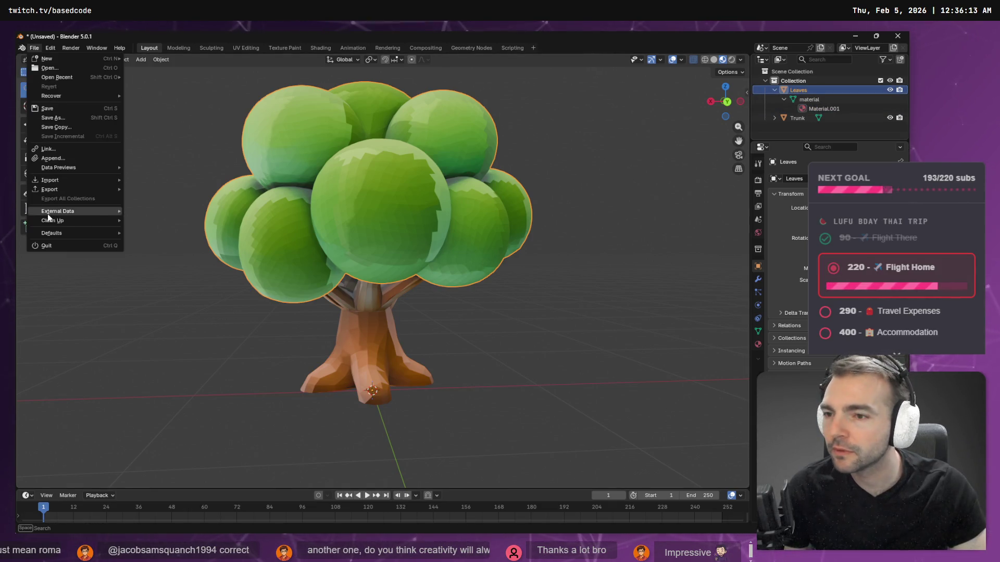
pyautogui.moveTo(49, 190)
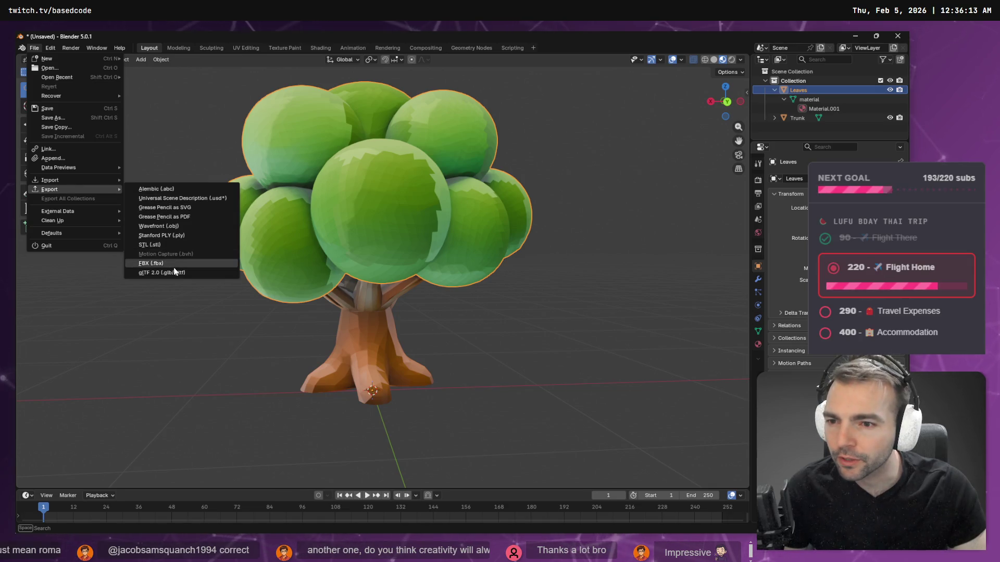
pyautogui.click(189, 226)
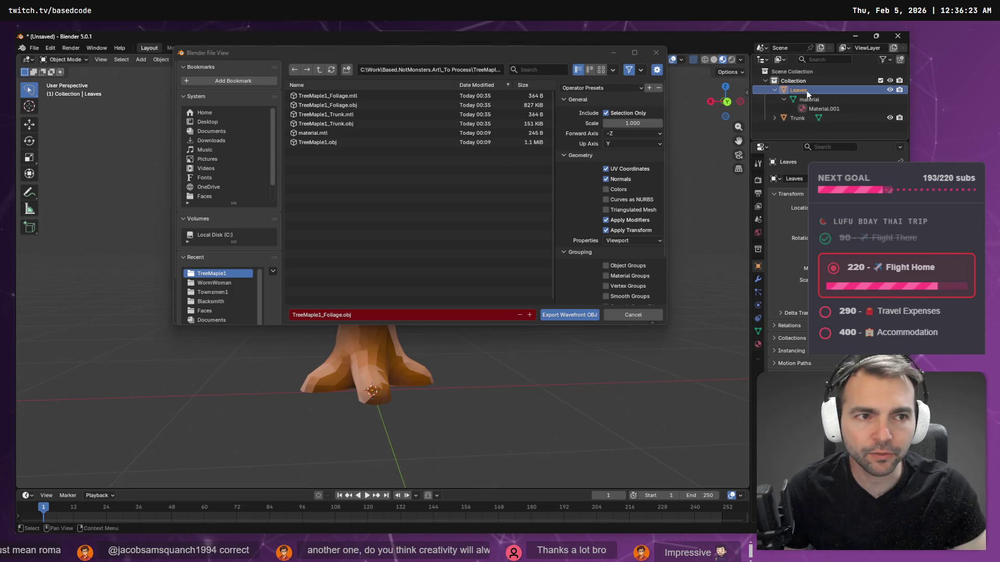
pyautogui.click(347, 105)
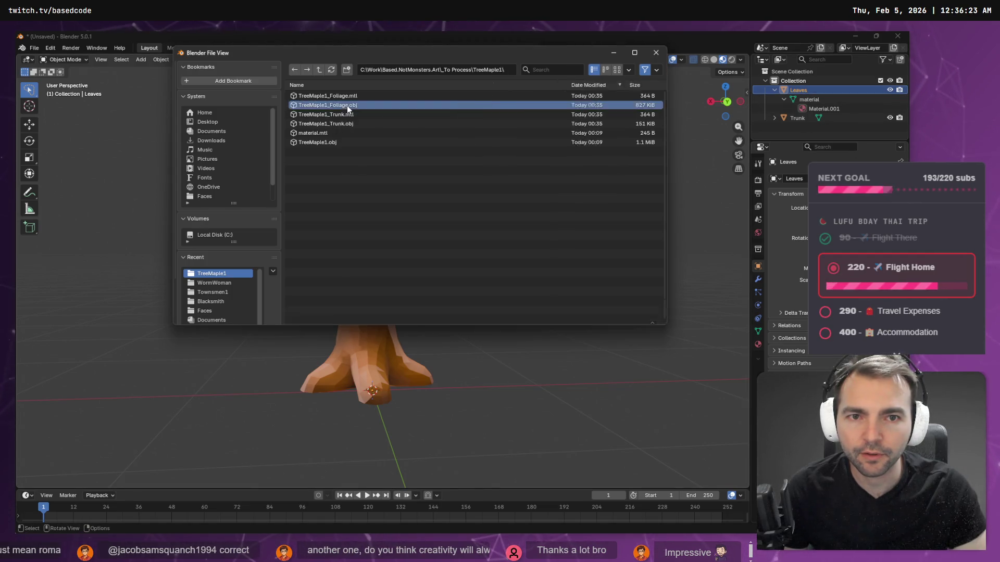
pyautogui.doubleClick(347, 105)
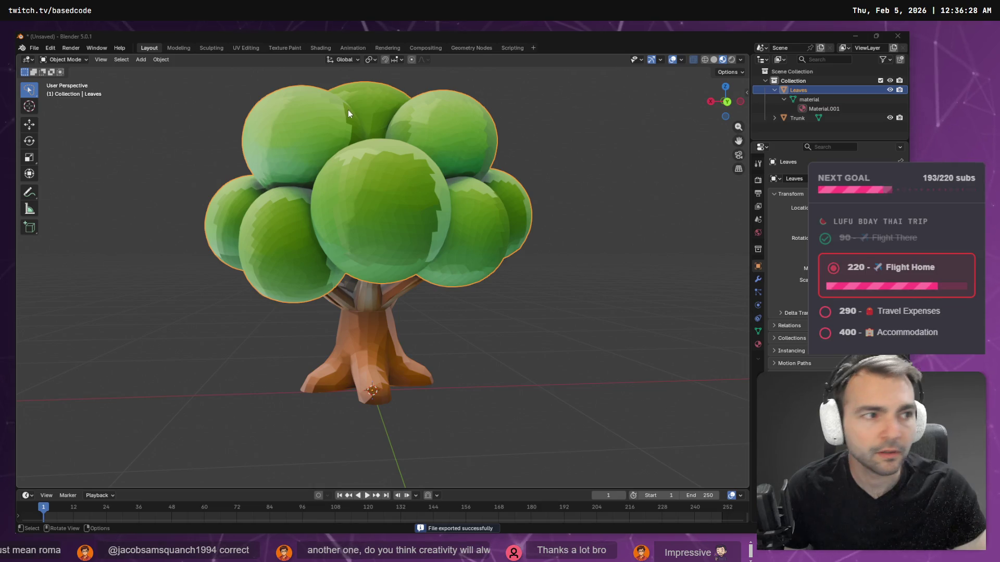
pyautogui.hotkey('alt', 'Tab')
# Step: Reimport TreeMaple1_Foliage.obj and check the updated mesh properties
pyautogui.click(111, 491)
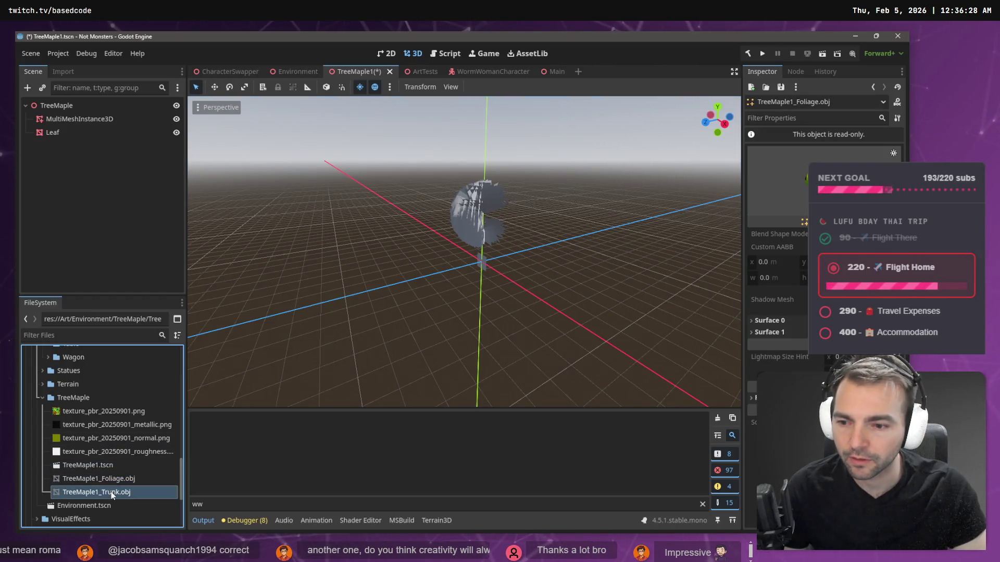
pyautogui.click(118, 479)
pyautogui.rightClick(118, 479)
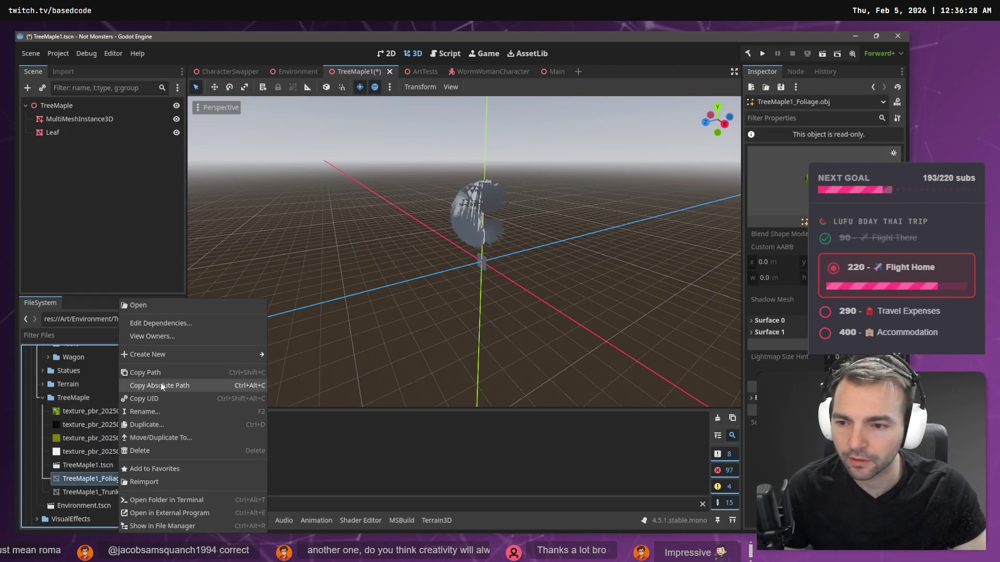
pyautogui.click(180, 482)
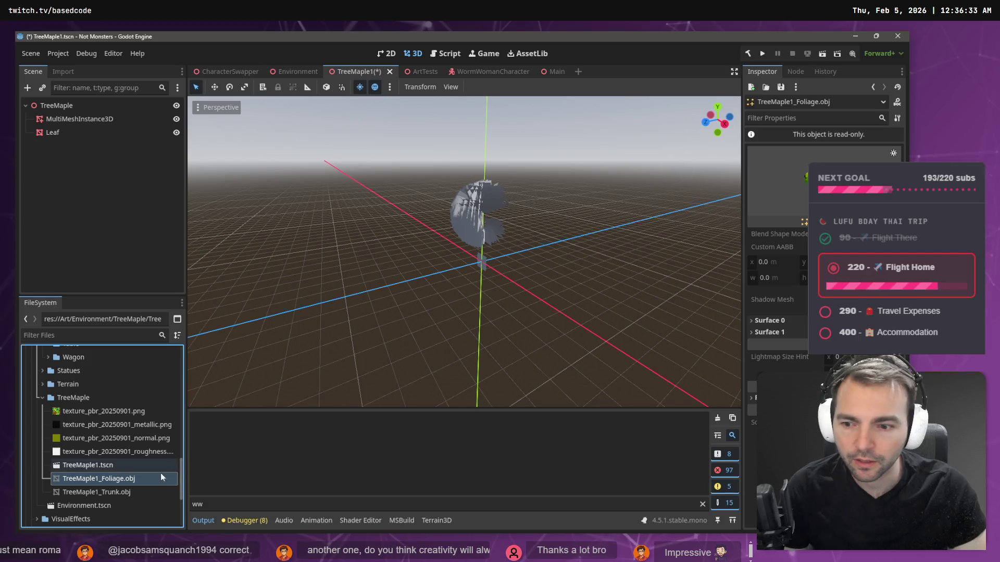
pyautogui.click(776, 182)
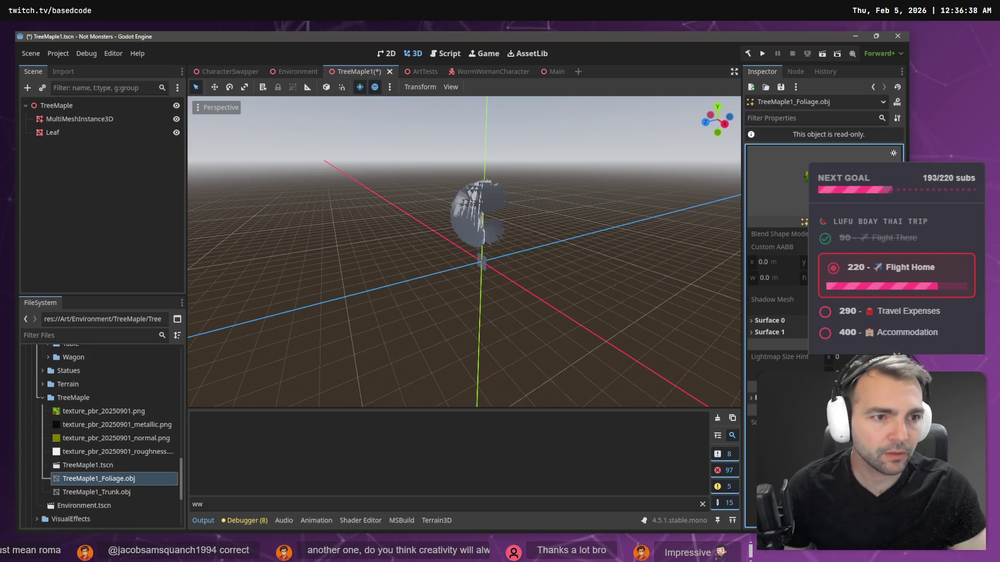
# Step: Take a quick look at the maple model in Blender and come back to Godot
pyautogui.hotkey('alt', 'Tab')
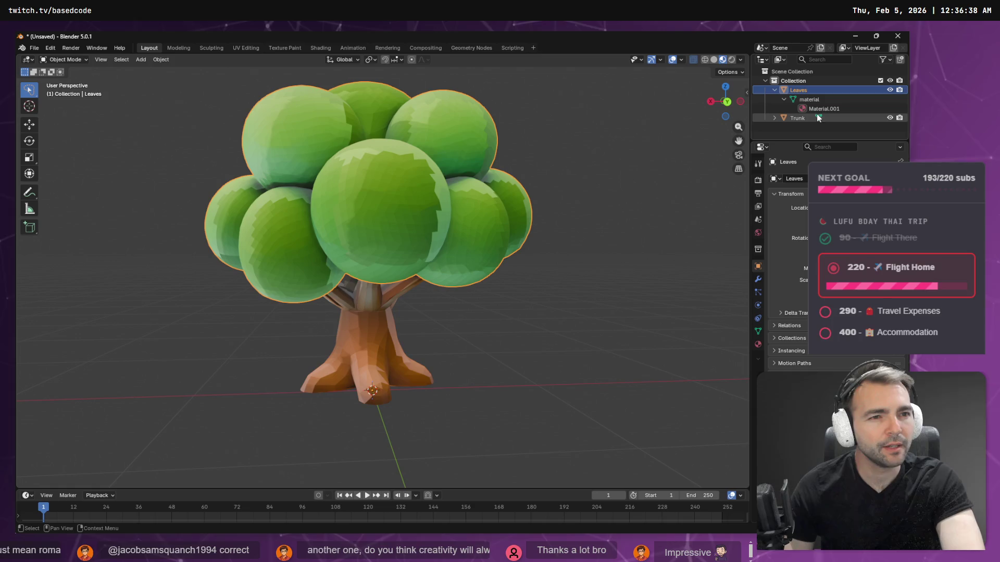
pyautogui.click(786, 117)
pyautogui.click(813, 90)
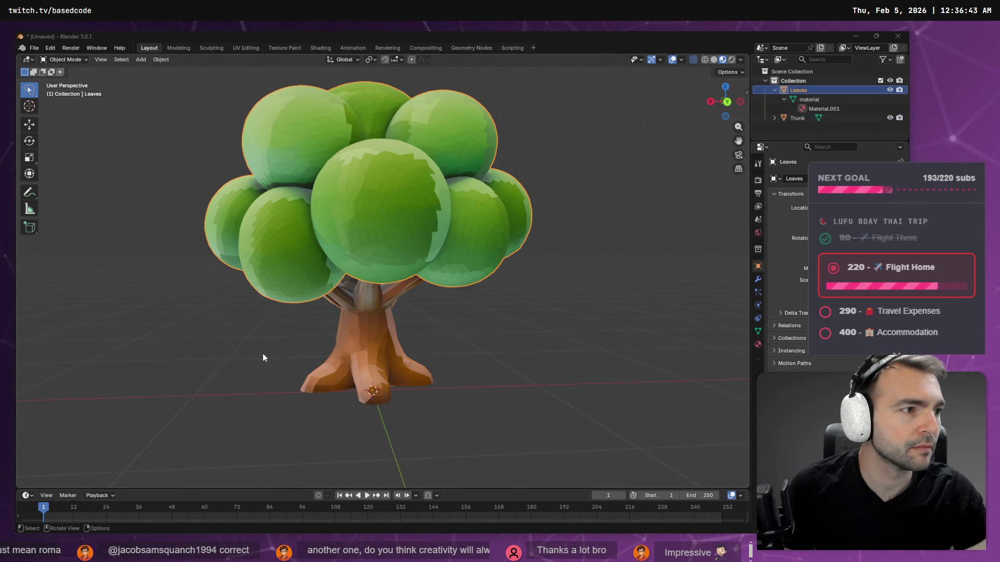
pyautogui.hotkey('alt', 'Tab')
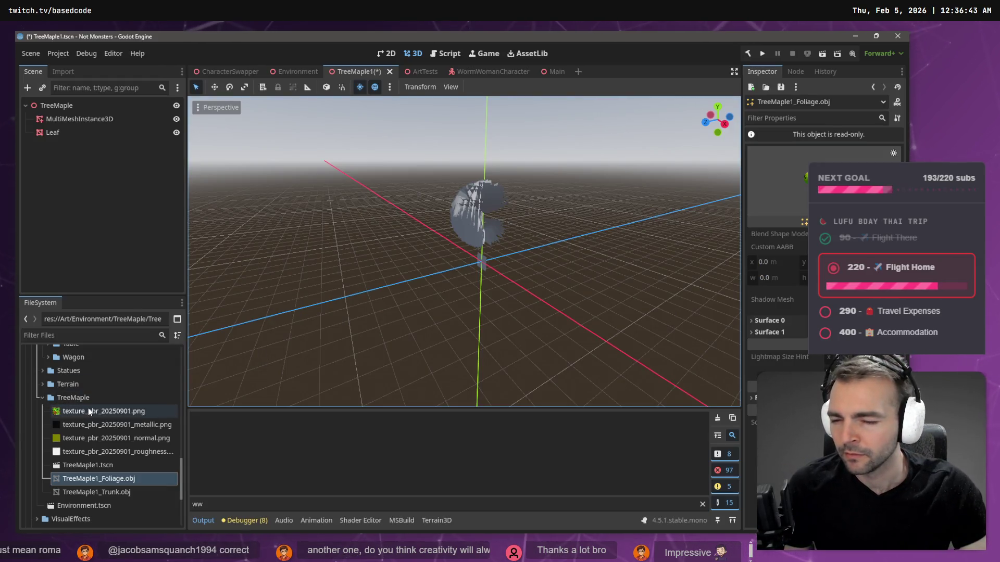
# Step: Drag TreeMaple1_Foliage.obj into the viewport as a TreeMaple1Foliage node and browse its context menu
pyautogui.moveTo(124, 479)
pyautogui.mouseDown()
pyautogui.moveTo(462, 324)
pyautogui.moveTo(463, 292)
pyautogui.mouseUp()
pyautogui.rightClick(121, 149)
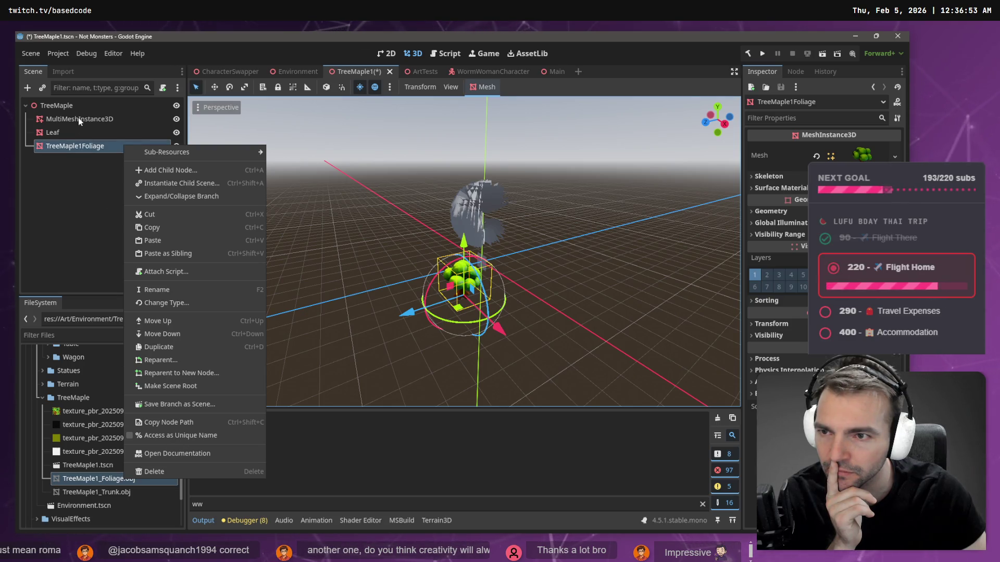
pyautogui.rightClick(82, 148)
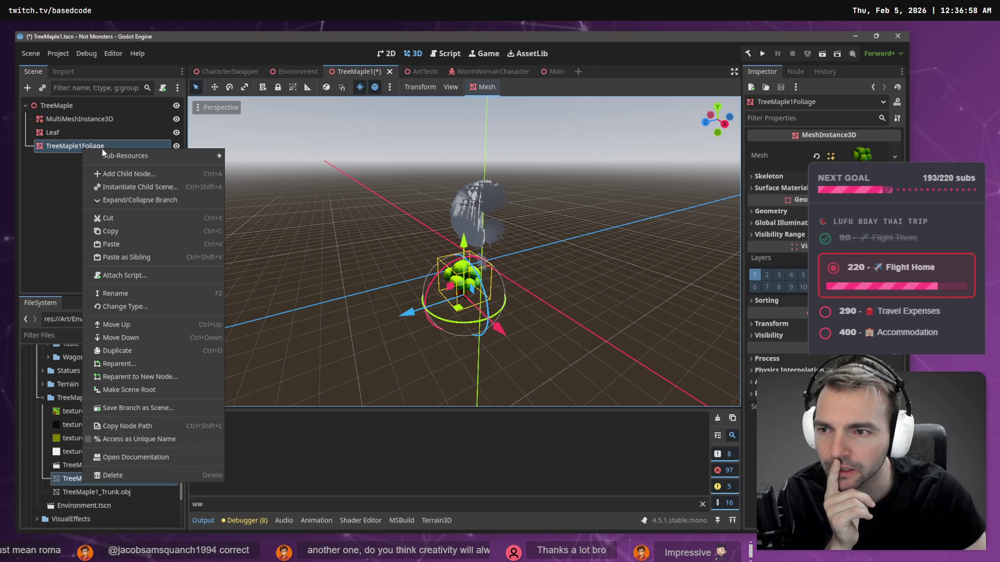
pyautogui.click(61, 139)
pyautogui.rightClick(126, 147)
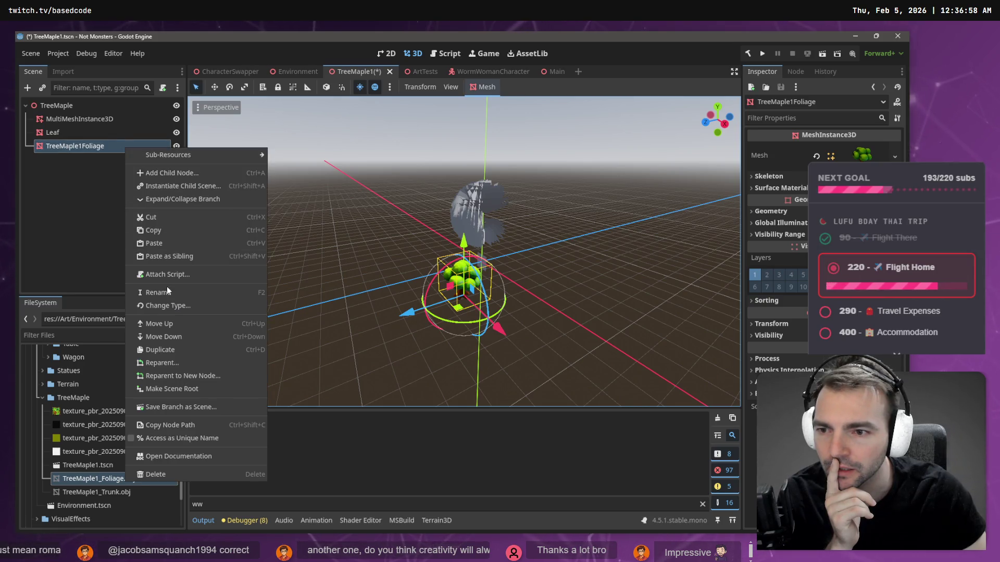
pyautogui.click(170, 202)
pyautogui.rightClick(90, 146)
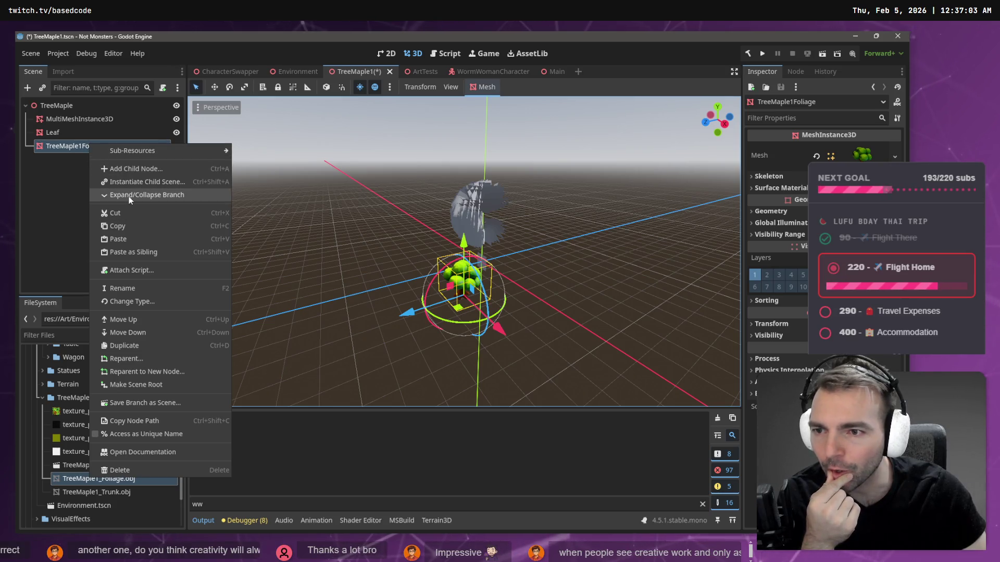
pyautogui.click(52, 173)
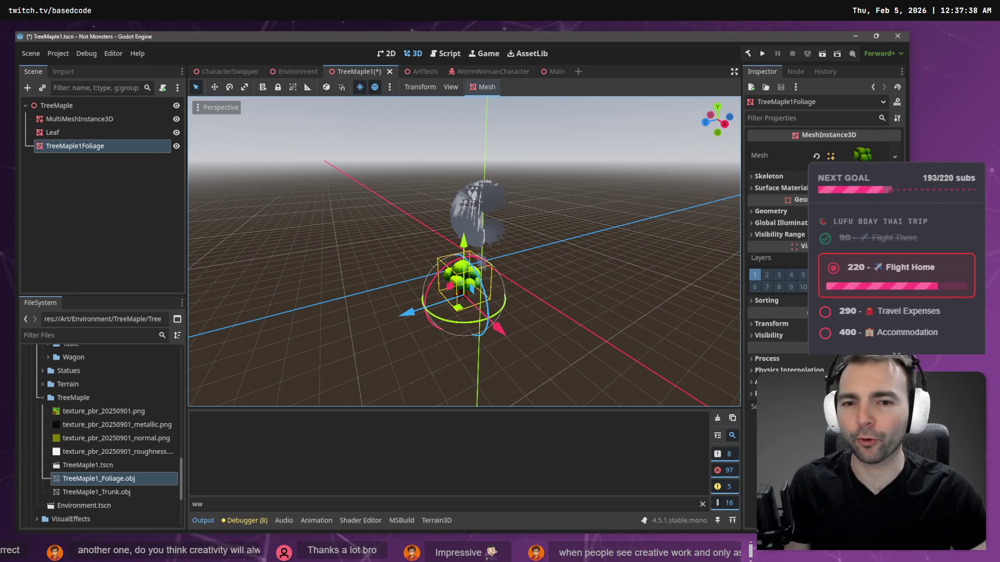
pyautogui.press('f')
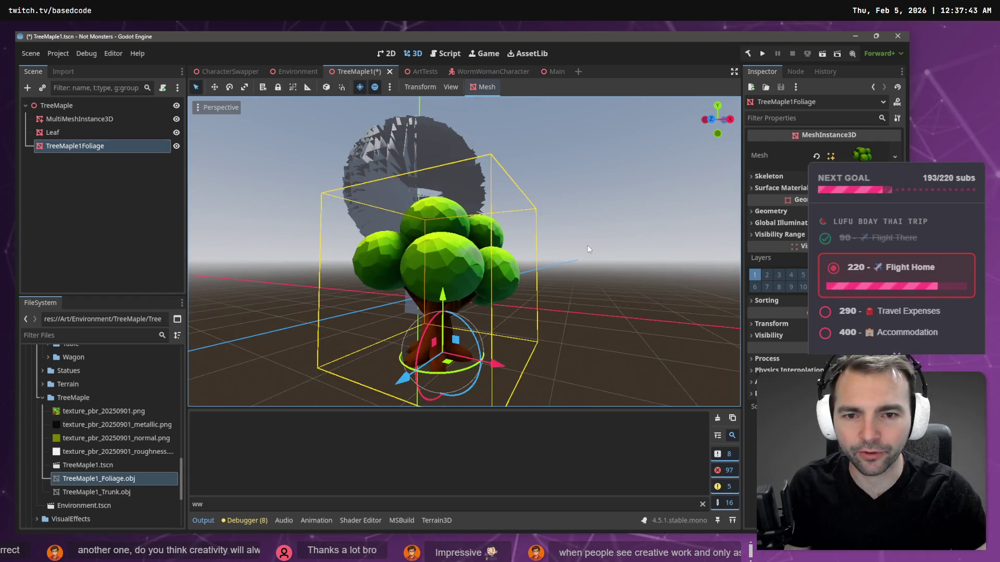
pyautogui.click(604, 248)
pyautogui.click(500, 292)
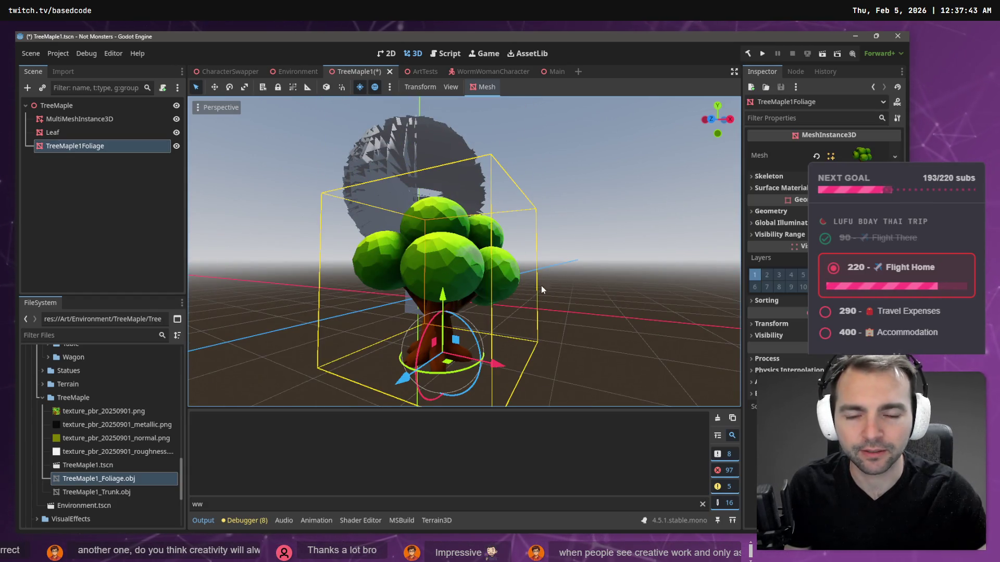
pyautogui.click(575, 273)
pyautogui.click(511, 305)
pyautogui.click(599, 295)
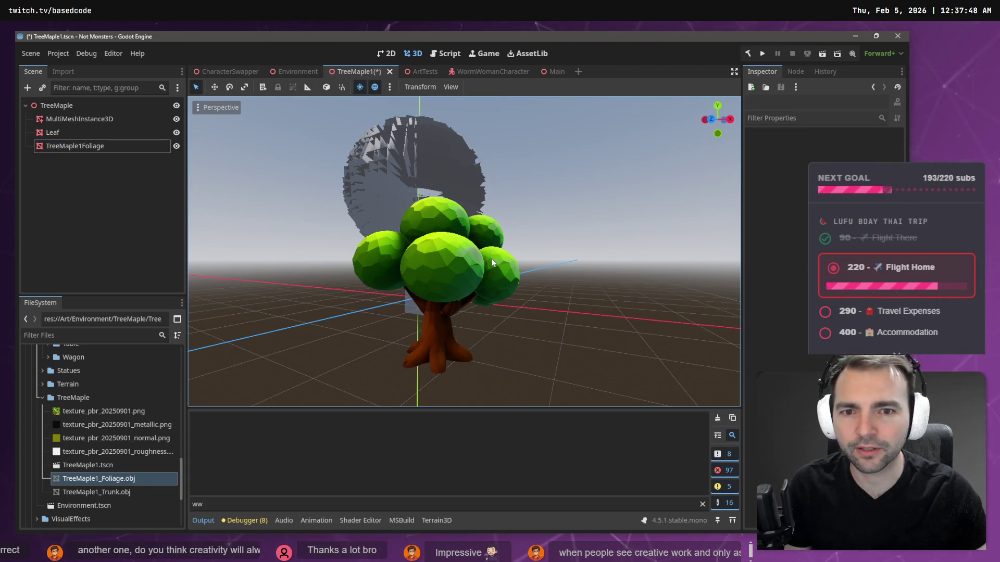
pyautogui.click(491, 258)
pyautogui.click(578, 302)
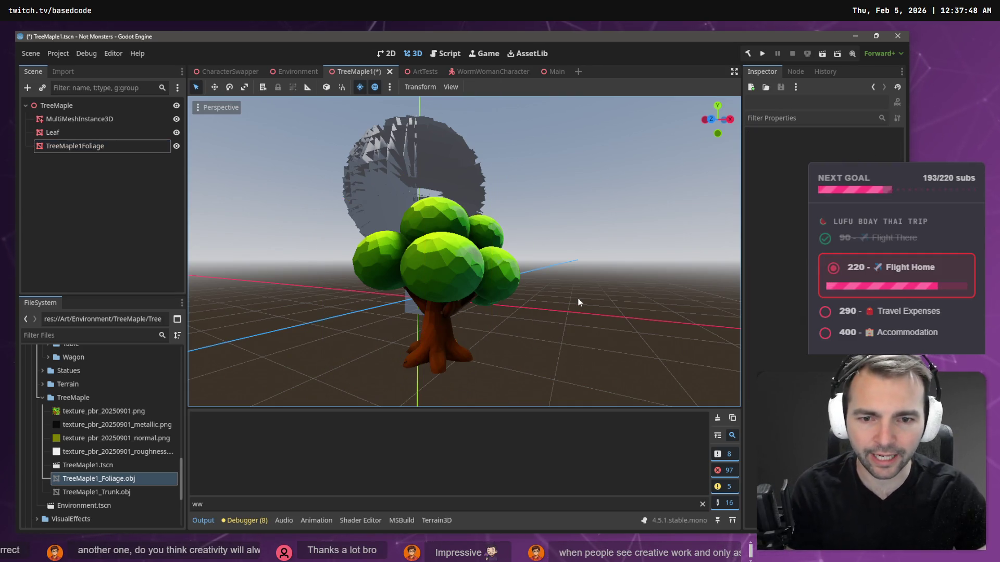
pyautogui.click(470, 300)
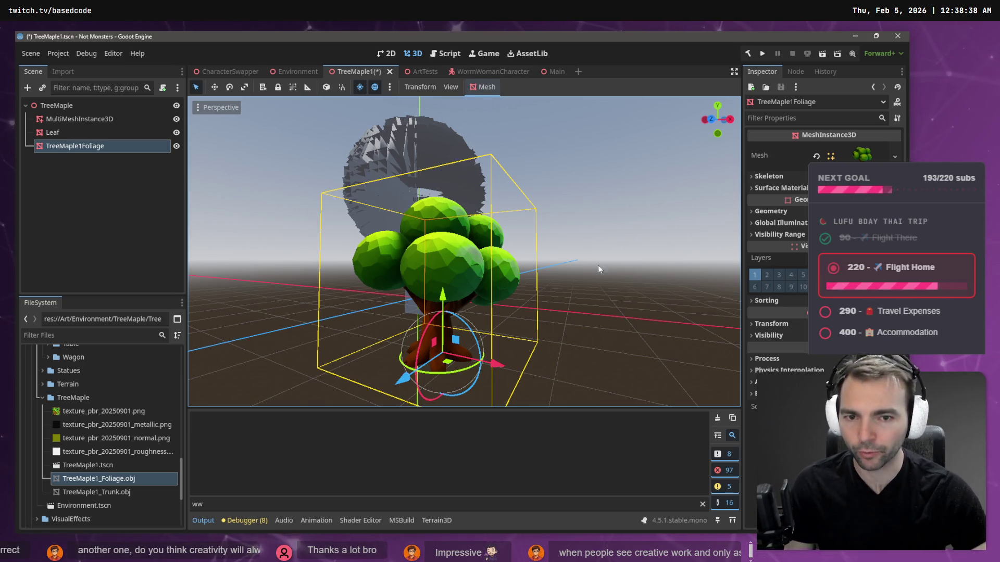
# Step: Select the foliage mesh, delete the TreeMaple1Foliage node, and switch to Blender
pyautogui.click(574, 226)
pyautogui.moveTo(463, 250); pyautogui.dragTo(498, 316)
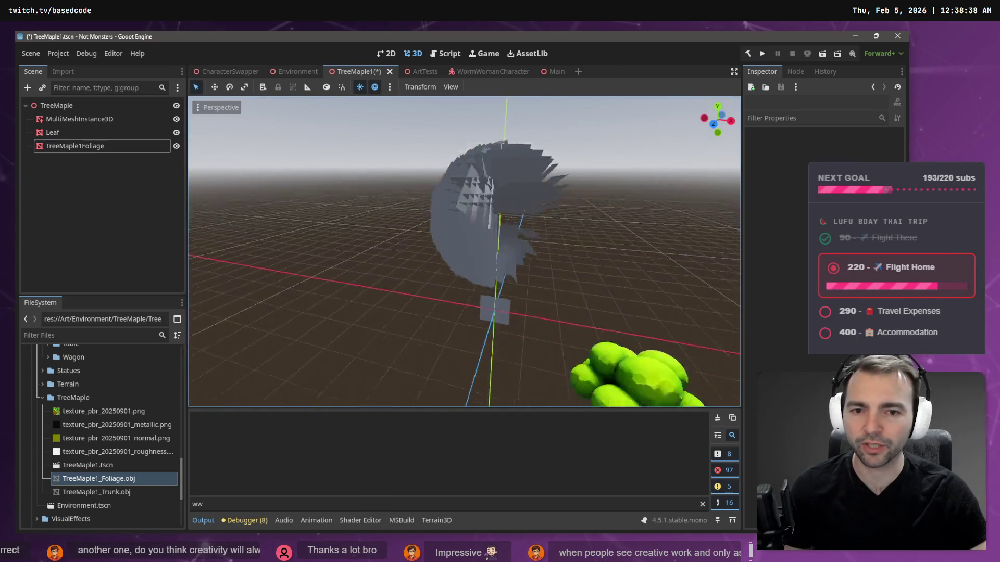
pyautogui.click(498, 316)
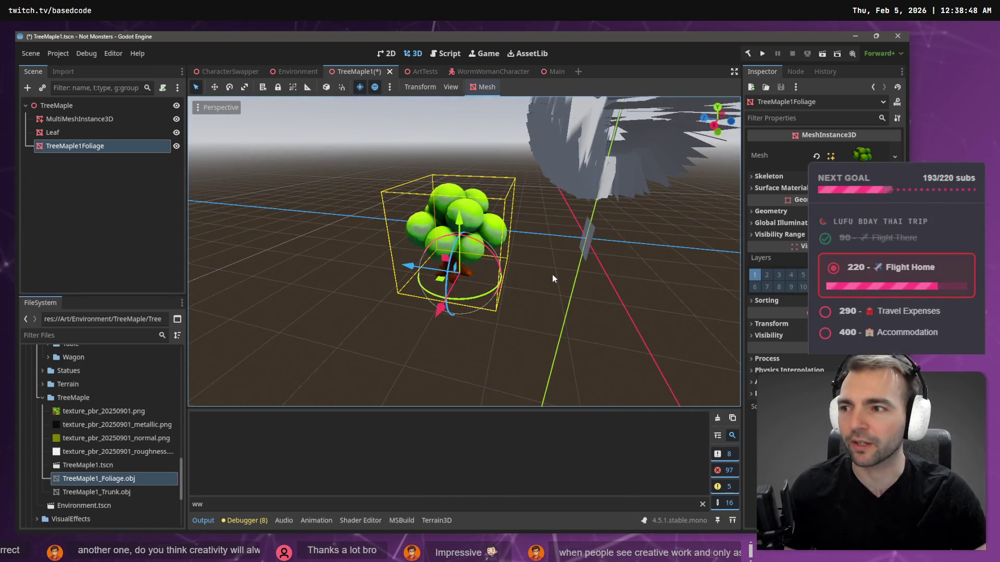
pyautogui.click(501, 286)
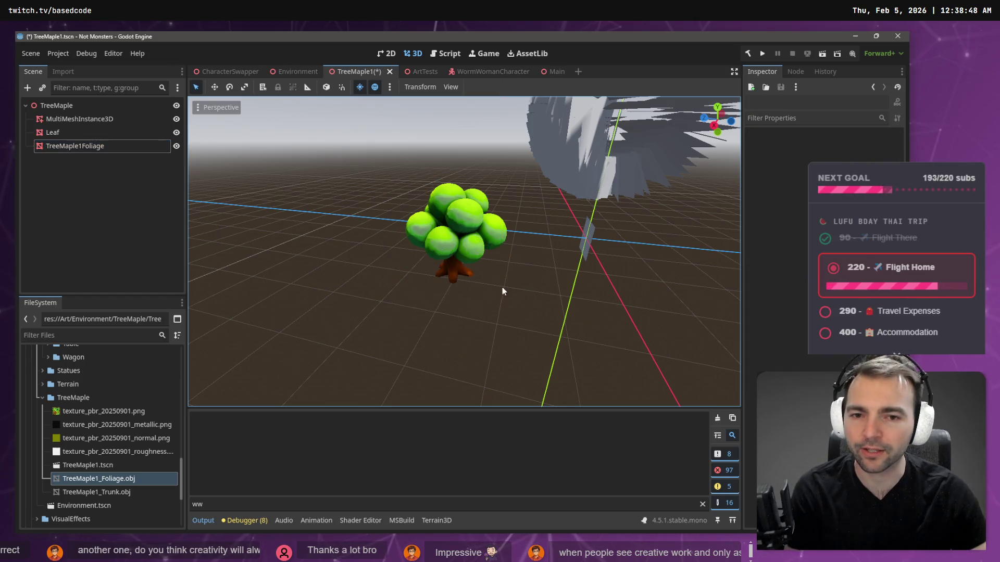
pyautogui.click(477, 244)
pyautogui.press('Delete')
pyautogui.click(440, 290)
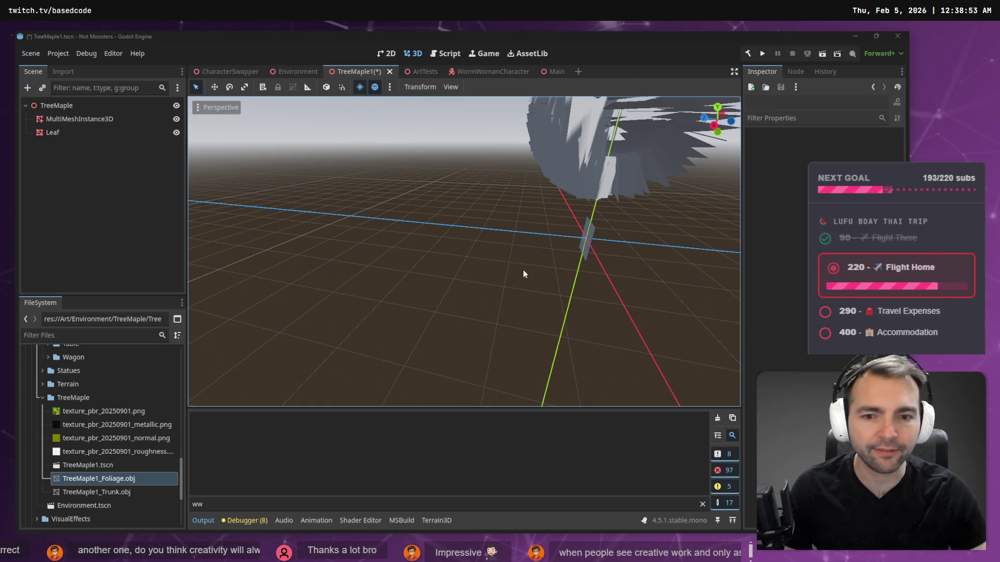
pyautogui.hotkey('alt', 'Tab')
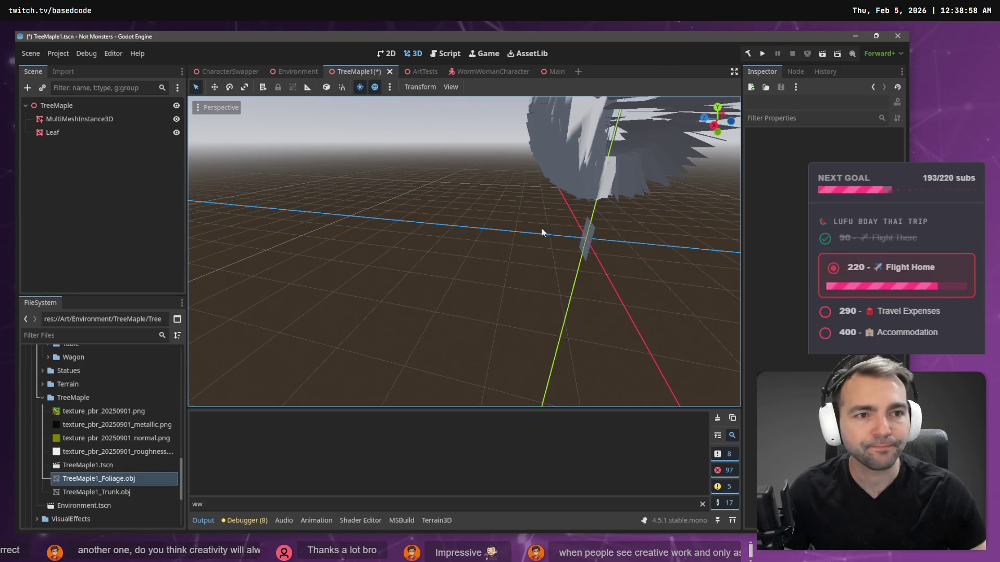
# Step: Inspect the MultiMeshInstance3D and Leaf node properties in the Scene dock
pyautogui.click(61, 108)
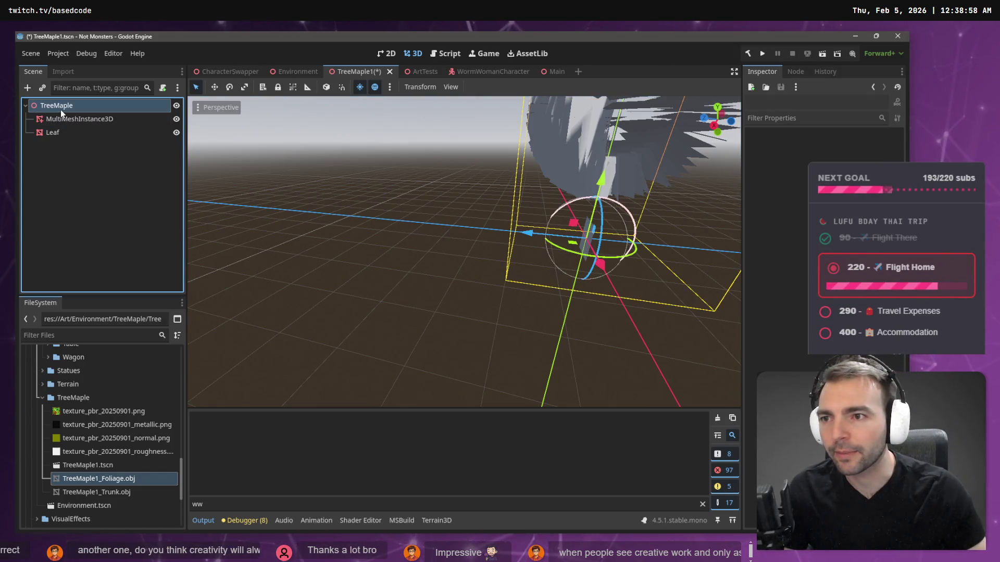
pyautogui.click(66, 120)
pyautogui.click(64, 134)
pyautogui.click(64, 158)
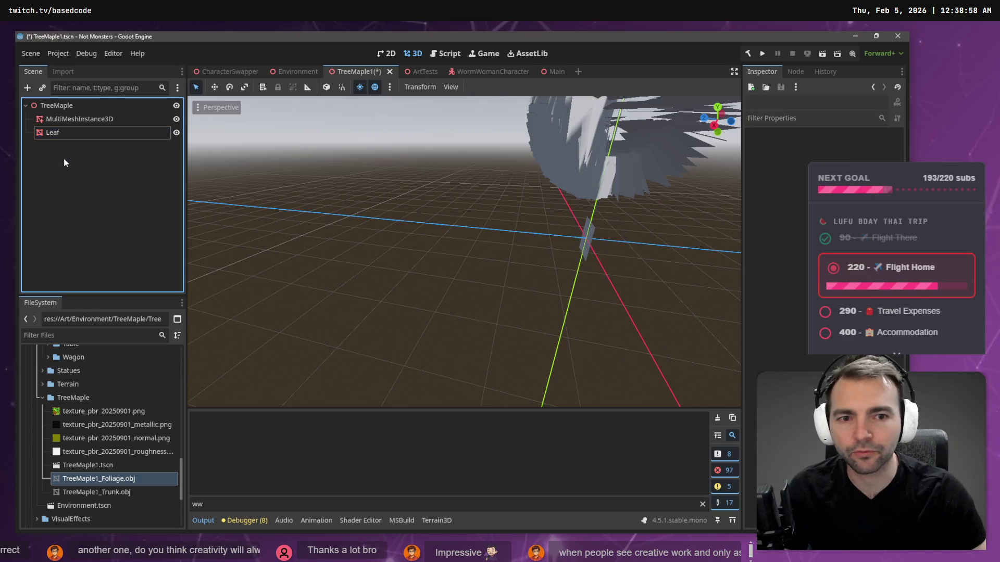
pyautogui.click(74, 122)
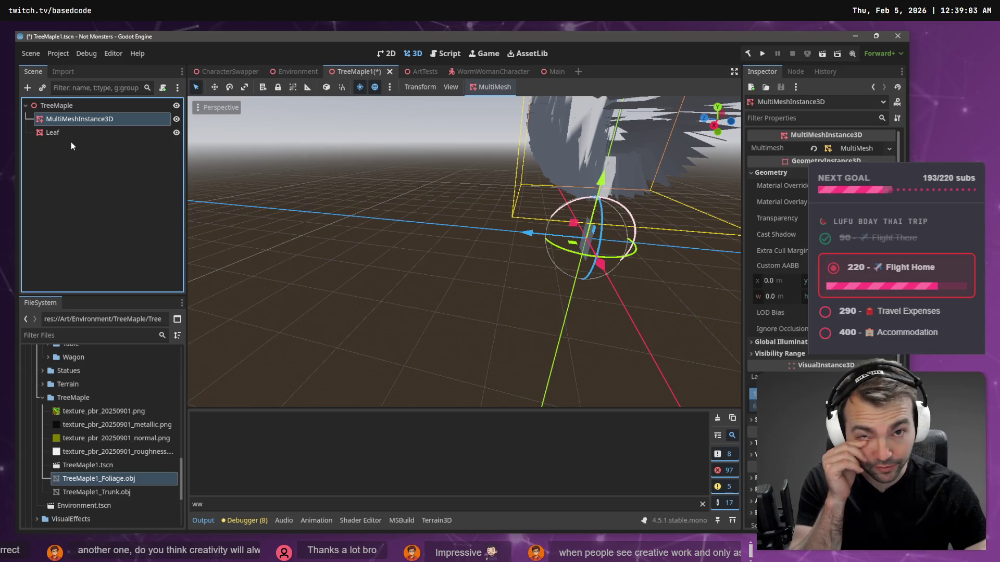
pyautogui.click(85, 196)
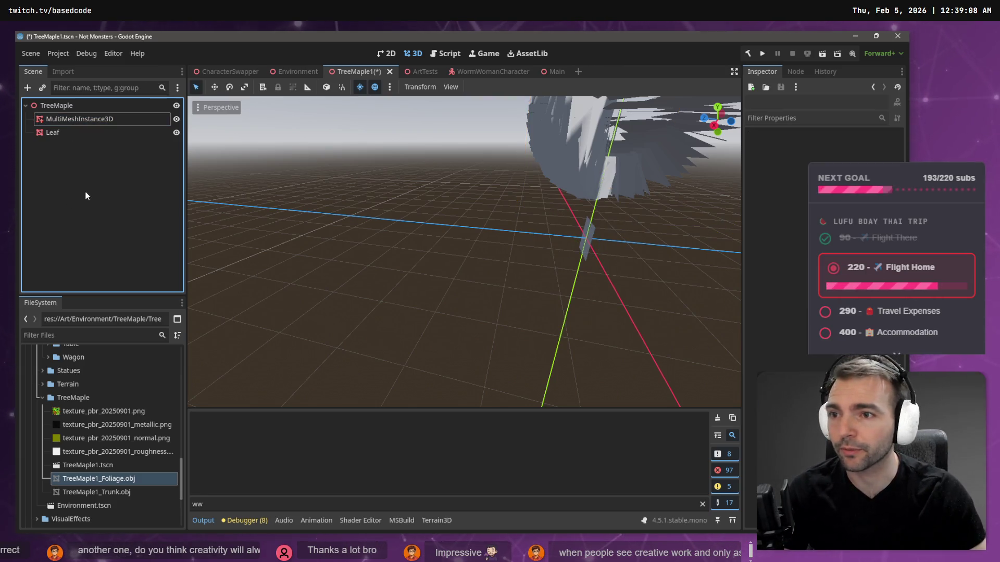
pyautogui.click(55, 132)
pyautogui.click(323, 209)
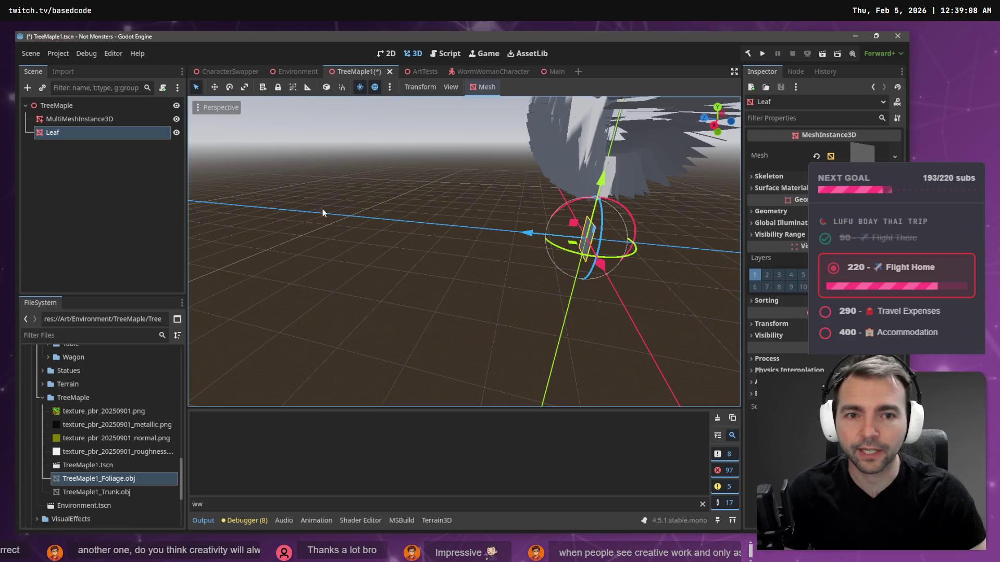
# Step: Open TreeMaple1_Foliage.obj from its context menu, then switch to Blender
pyautogui.rightClick(124, 484)
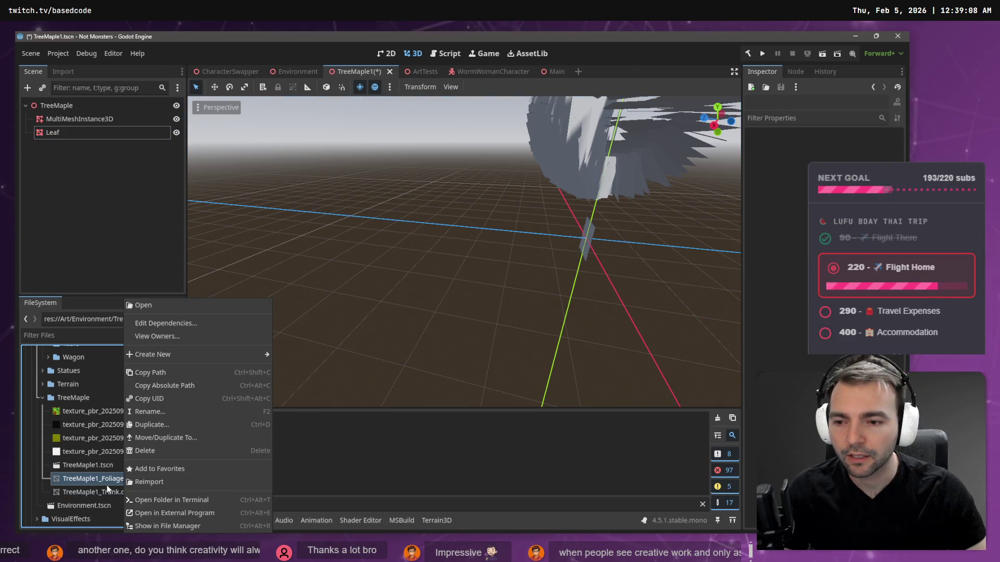
pyautogui.click(160, 308)
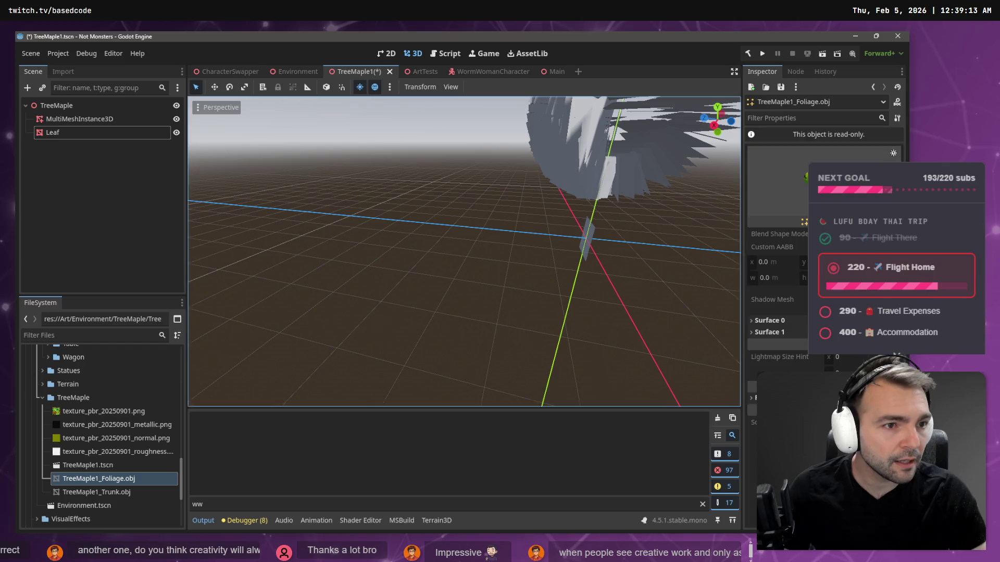
pyautogui.click(854, 250)
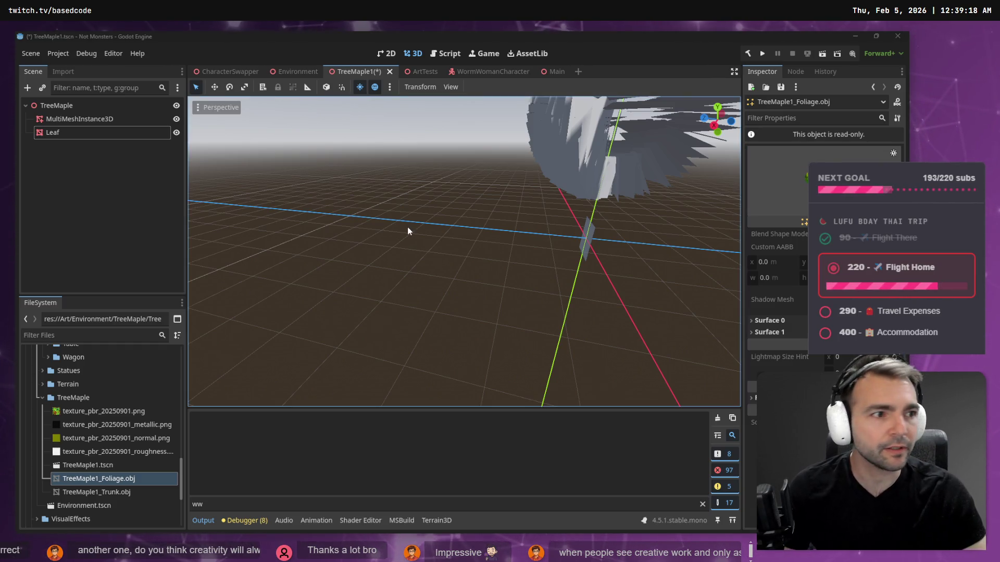
pyautogui.hotkey('alt', 'Tab')
# Step: Start a Wavefront OBJ export of the maple, then cancel it without saving
pyautogui.click(386, 332)
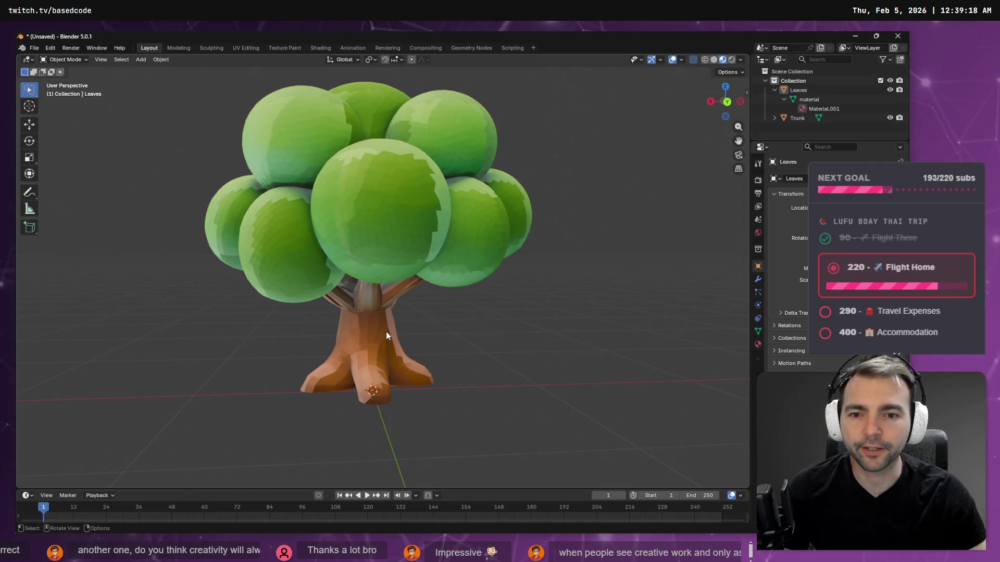
pyautogui.click(37, 50)
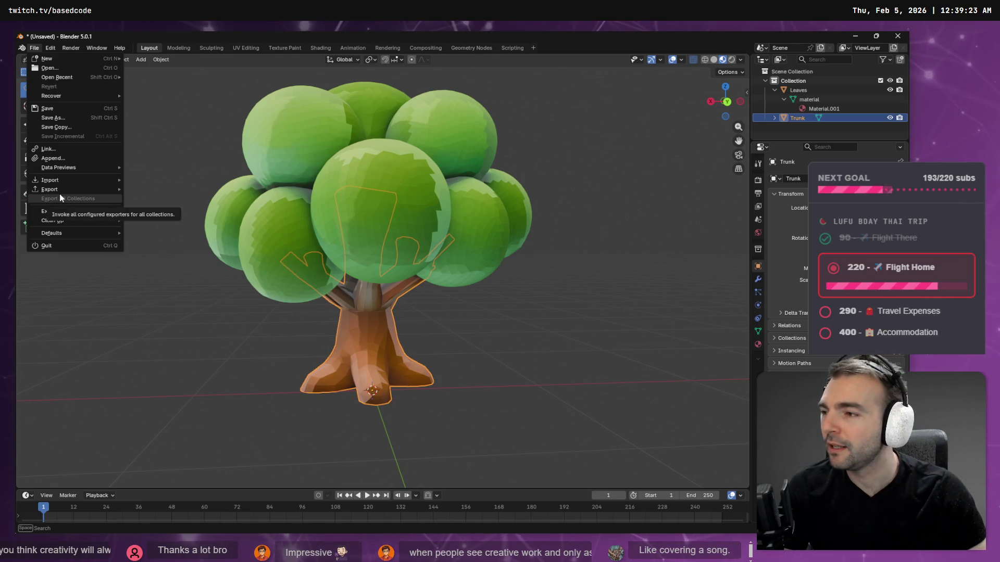
pyautogui.moveTo(59, 193)
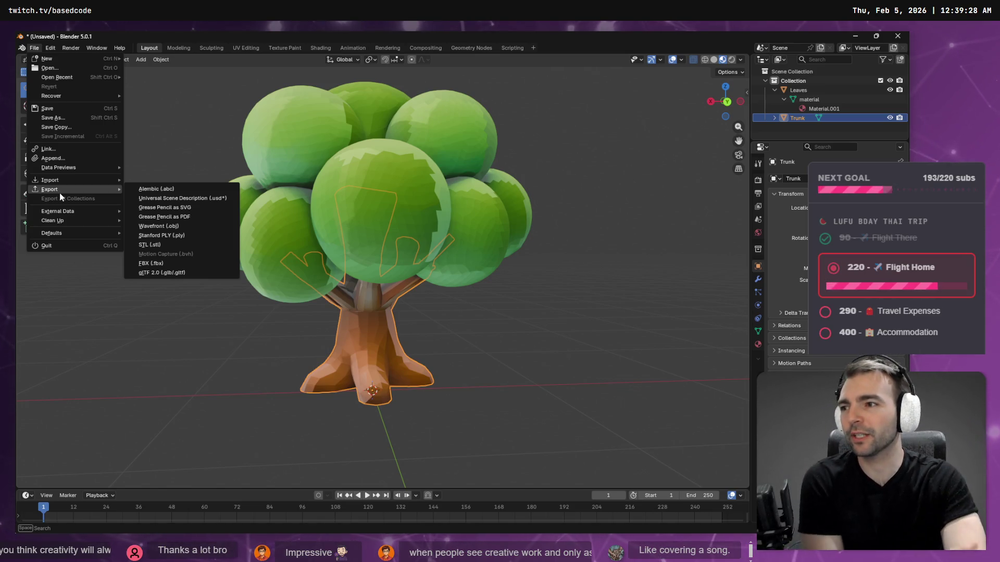
pyautogui.moveTo(98, 191)
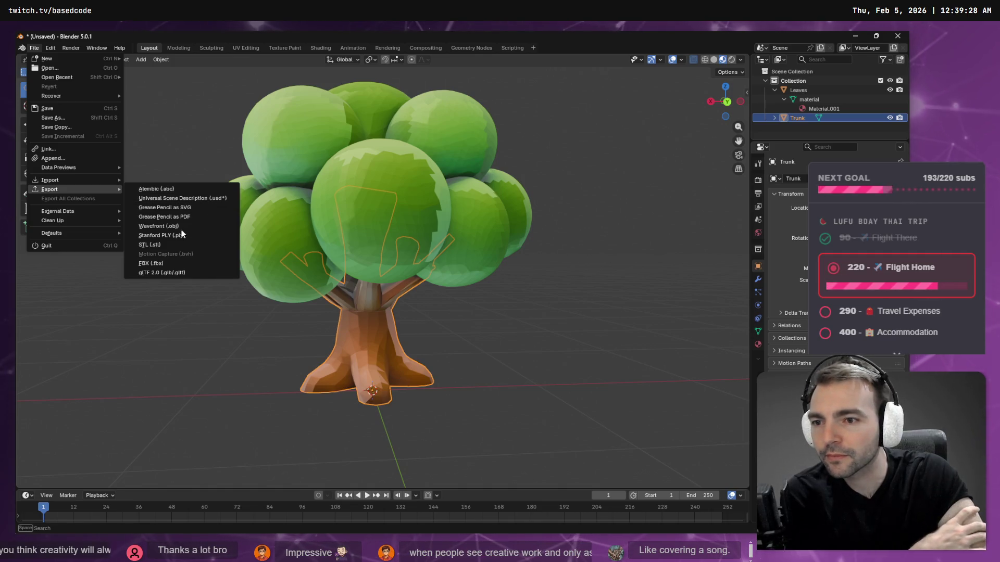
pyautogui.click(157, 226)
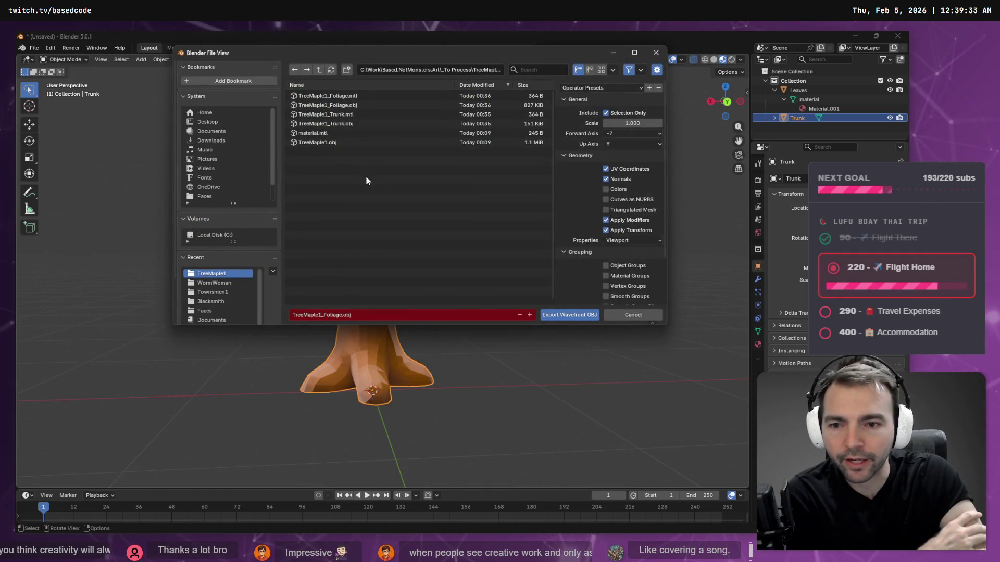
pyautogui.click(406, 105)
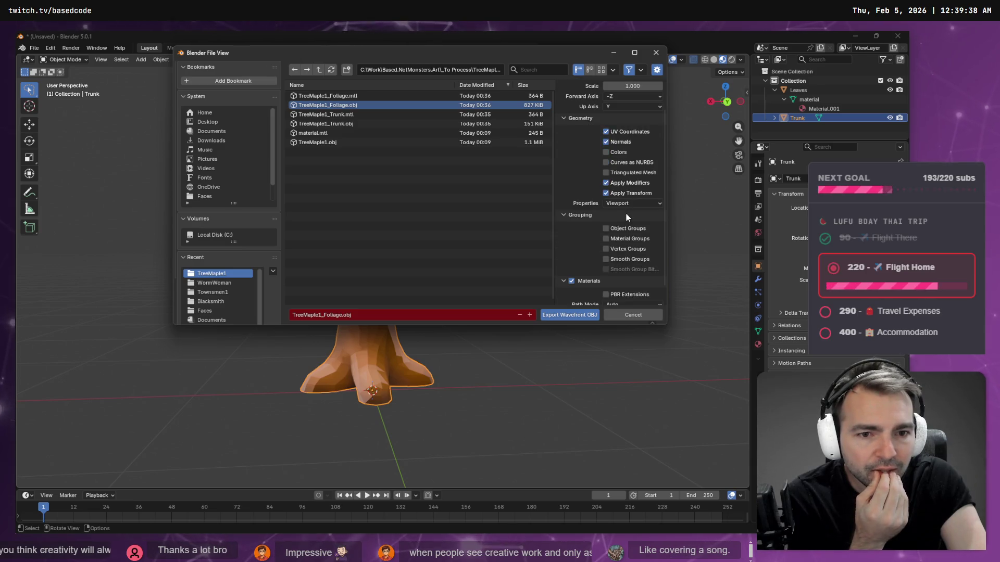
pyautogui.scroll(-3, 625, 214)
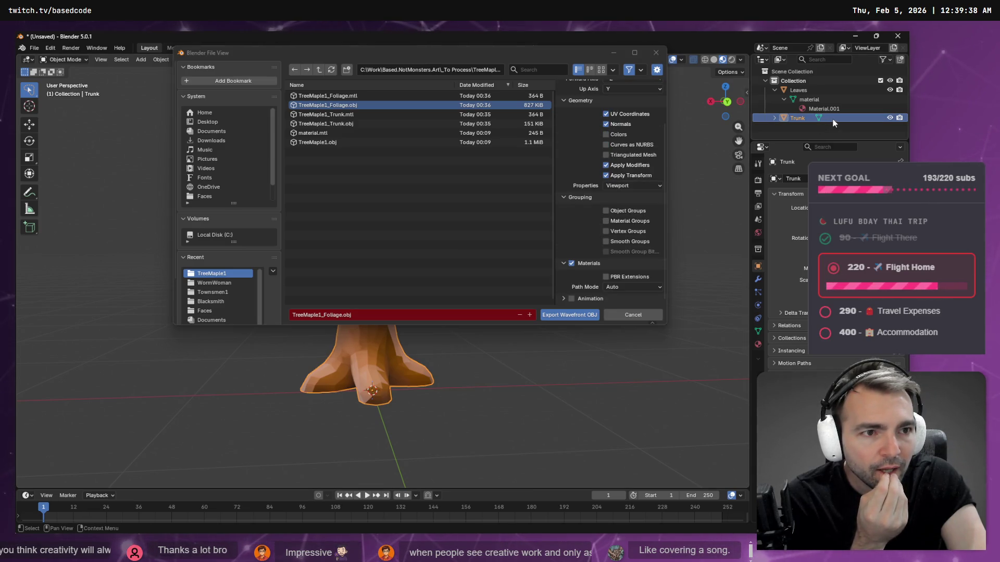
pyautogui.click(655, 51)
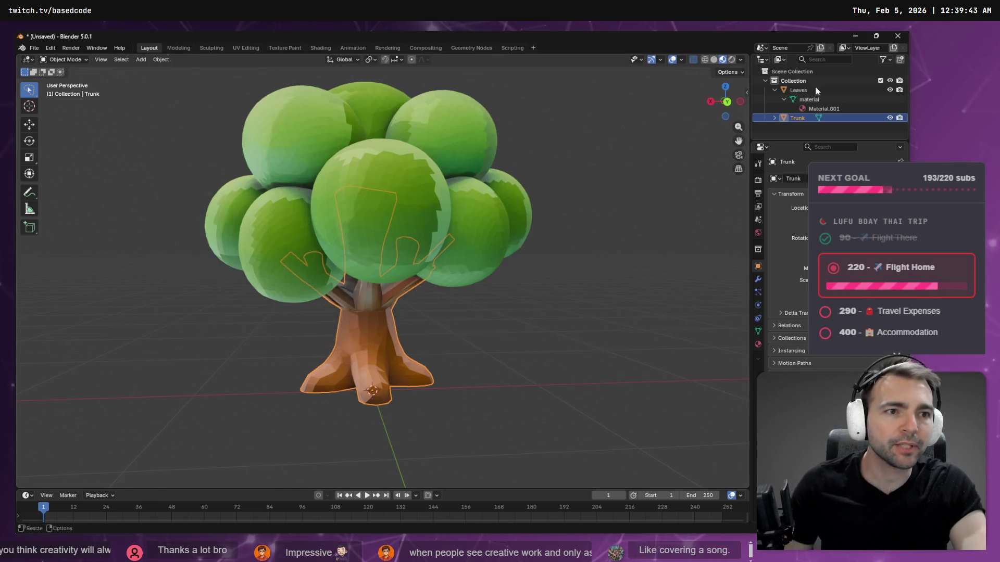
# Step: Delete the Leaves object and export the Trunk as a Wavefront OBJ over TreeMaple1_Trunk.obj
pyautogui.click(797, 90)
pyautogui.press('Delete')
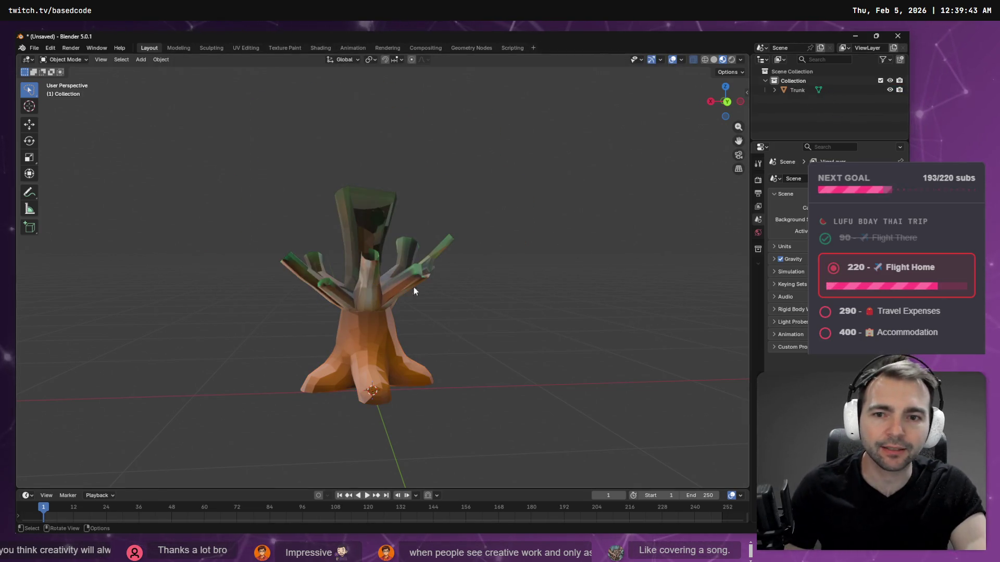
pyautogui.click(369, 294)
pyautogui.click(34, 47)
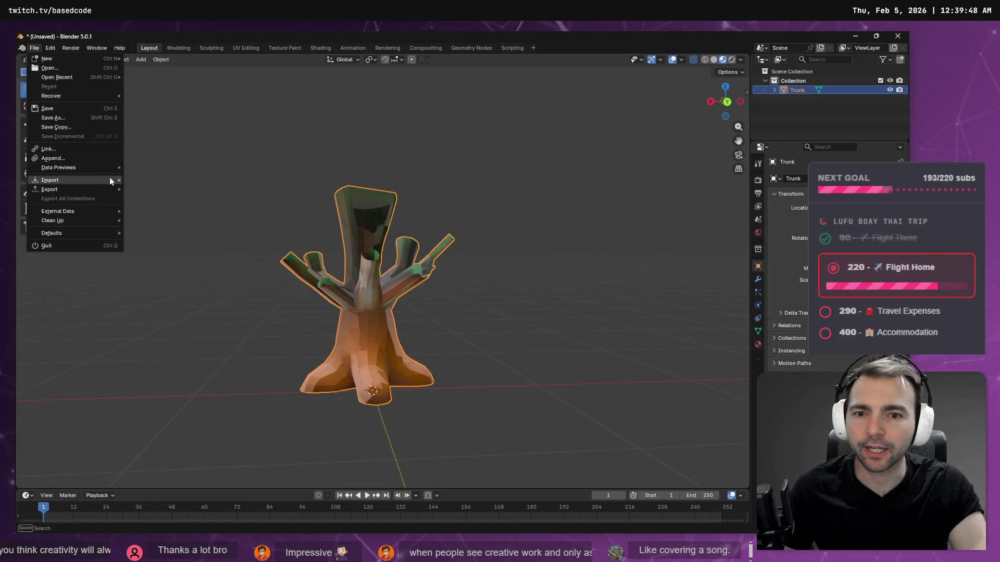
pyautogui.moveTo(78, 190)
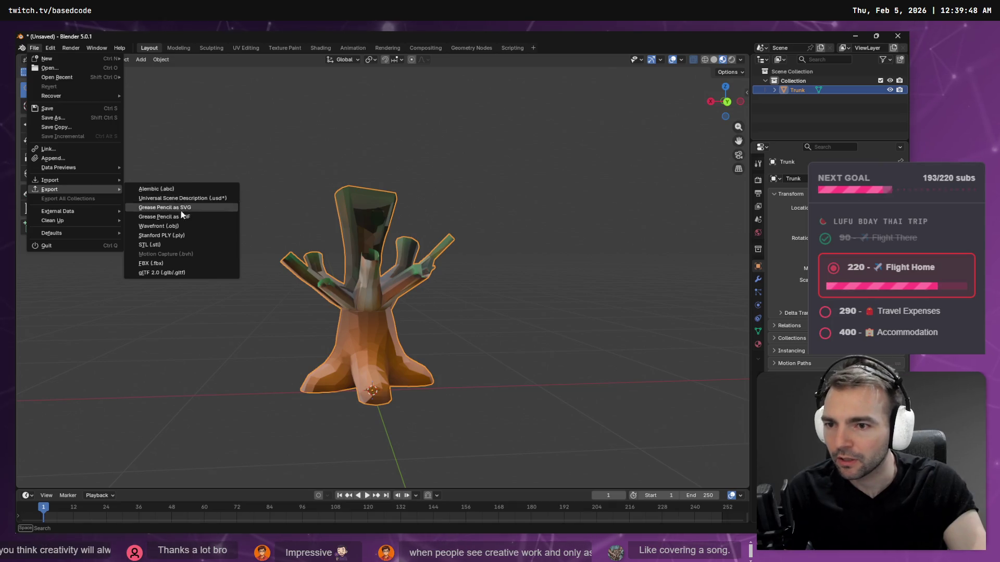
pyautogui.click(172, 226)
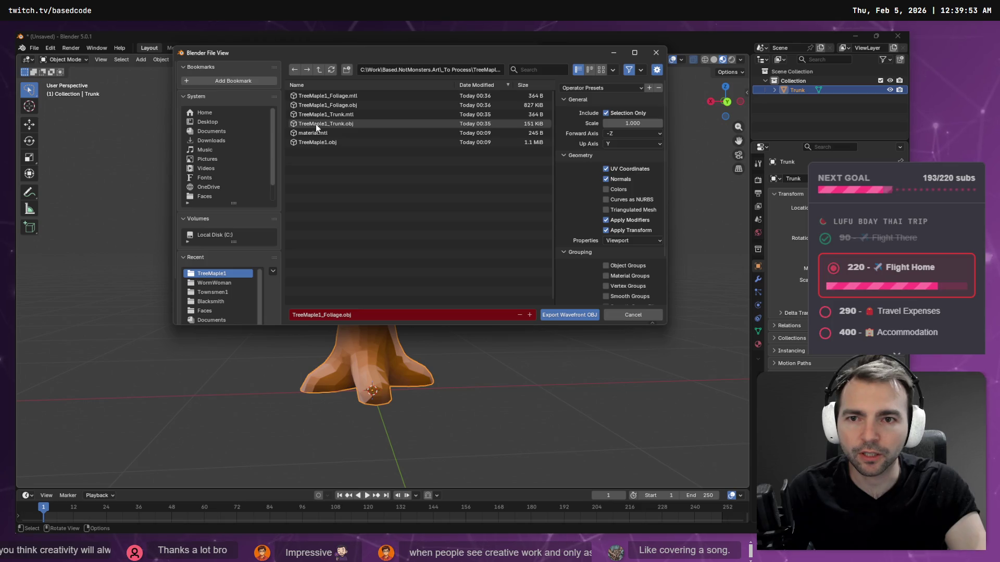
pyautogui.doubleClick(315, 124)
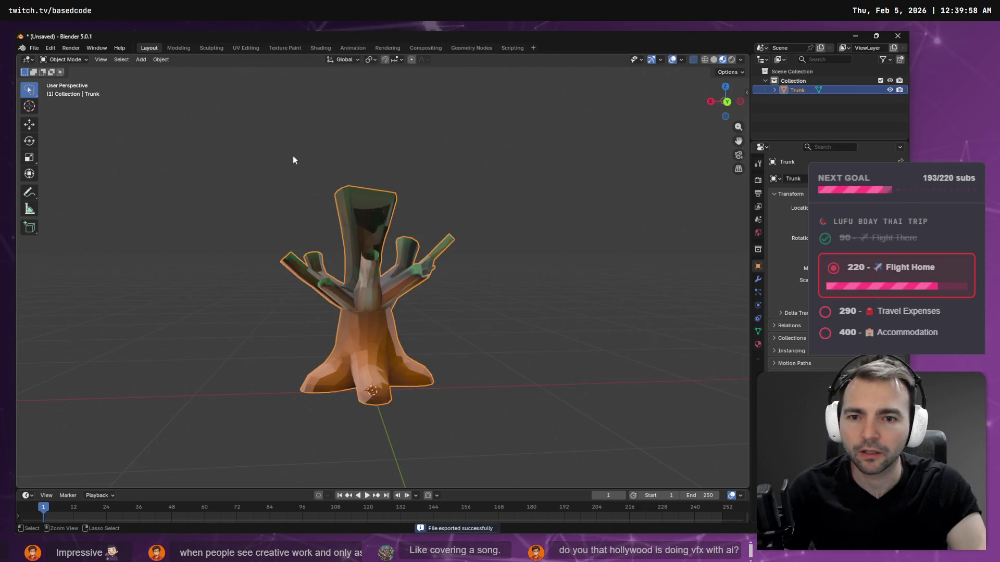
# Step: Restore Leaves, delete the Trunk, and export the Leaves over TreeMaple1_Foliage.obj
pyautogui.hotkey('ctrl', 'z')
pyautogui.hotkey('ctrl', 'z')
pyautogui.press('Delete')
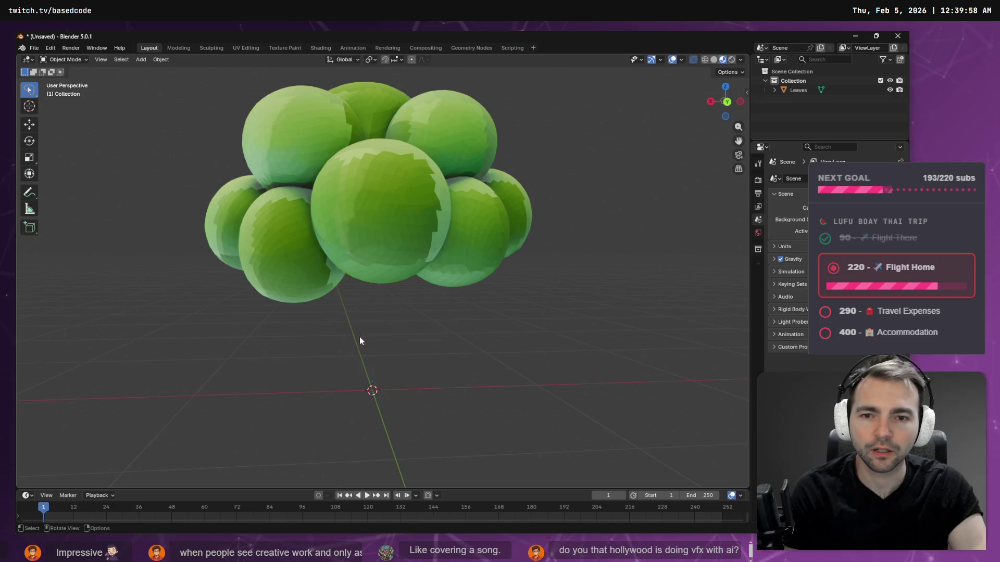
pyautogui.click(294, 183)
pyautogui.click(34, 48)
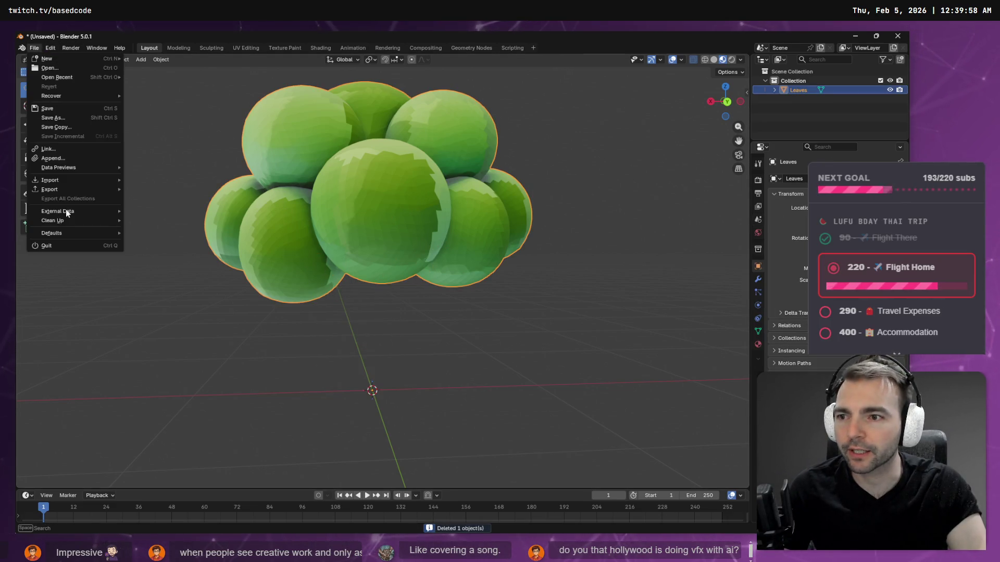
pyautogui.moveTo(77, 190)
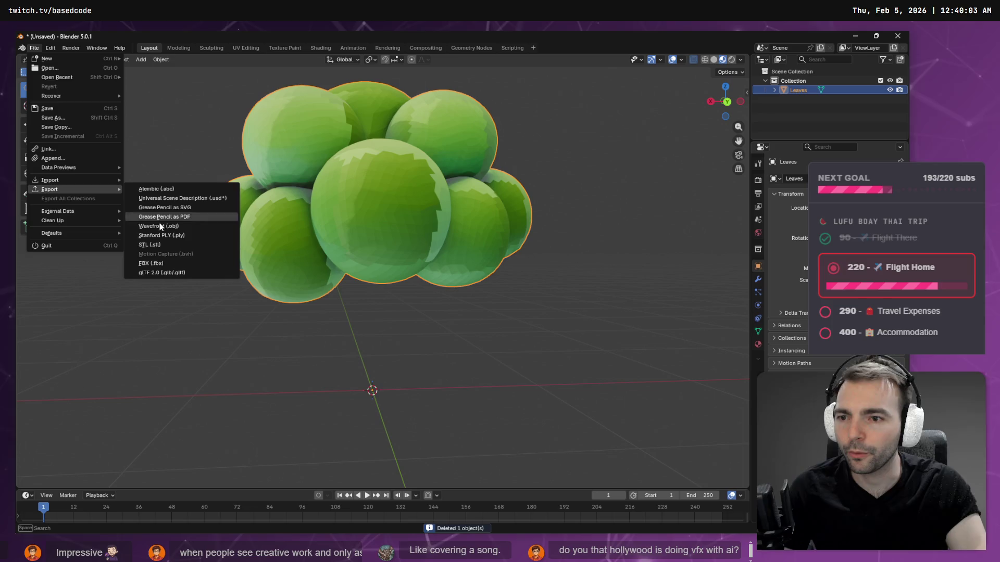
pyautogui.click(187, 226)
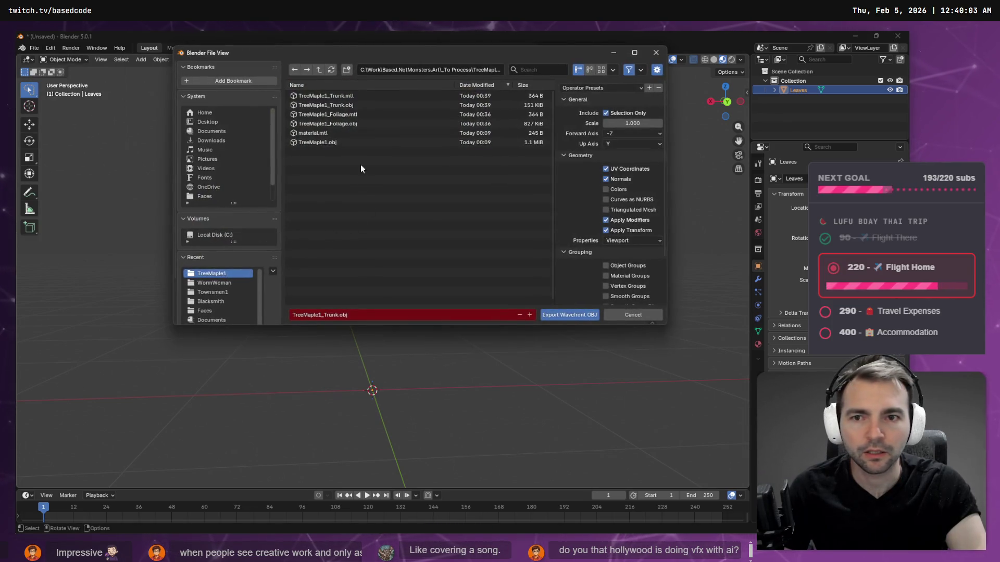
pyautogui.moveTo(358, 54)
pyautogui.mouseDown()
pyautogui.moveTo(323, 403)
pyautogui.moveTo(338, 105)
pyautogui.mouseUp()
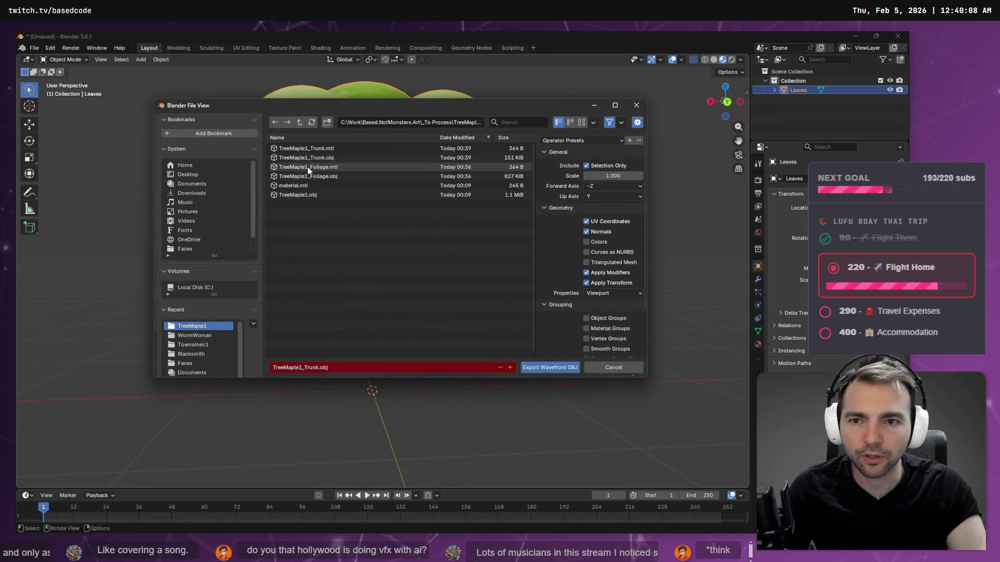
pyautogui.doubleClick(308, 176)
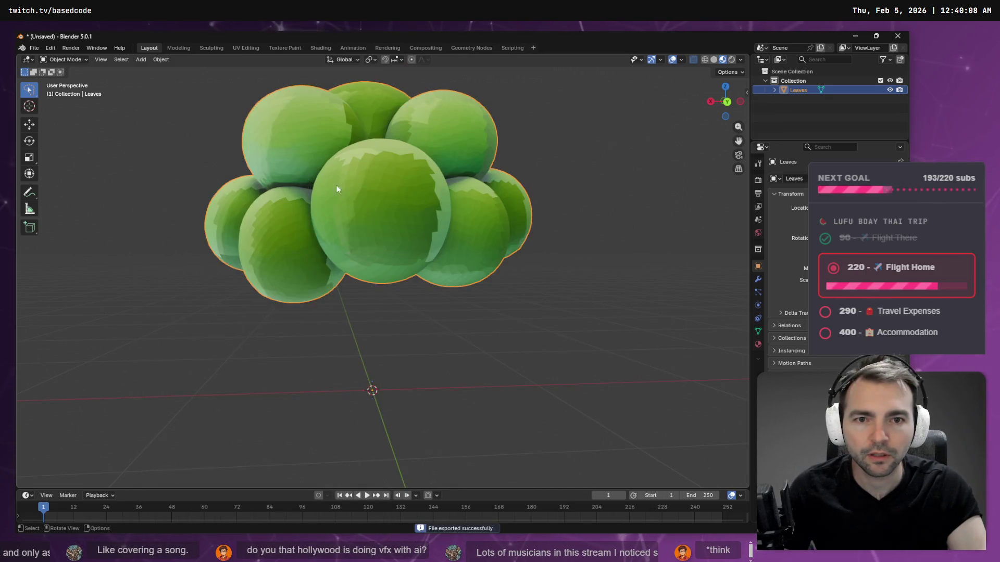
# Step: Reimport TreeMaple1_Trunk.obj and TreeMaple1_Foliage.obj, then drag the foliage mesh into the maple scene
pyautogui.hotkey('alt', 'Tab')
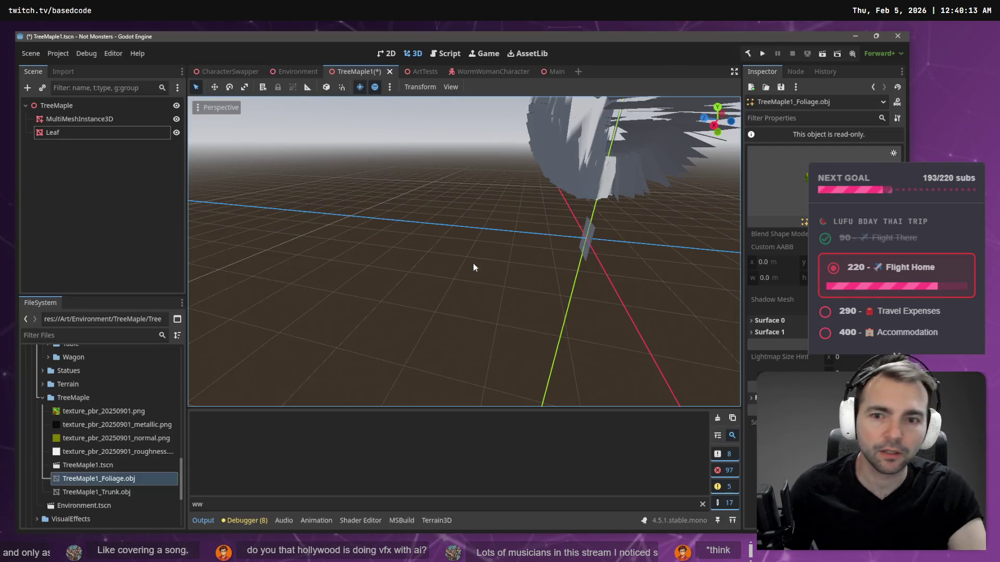
pyautogui.click(104, 492)
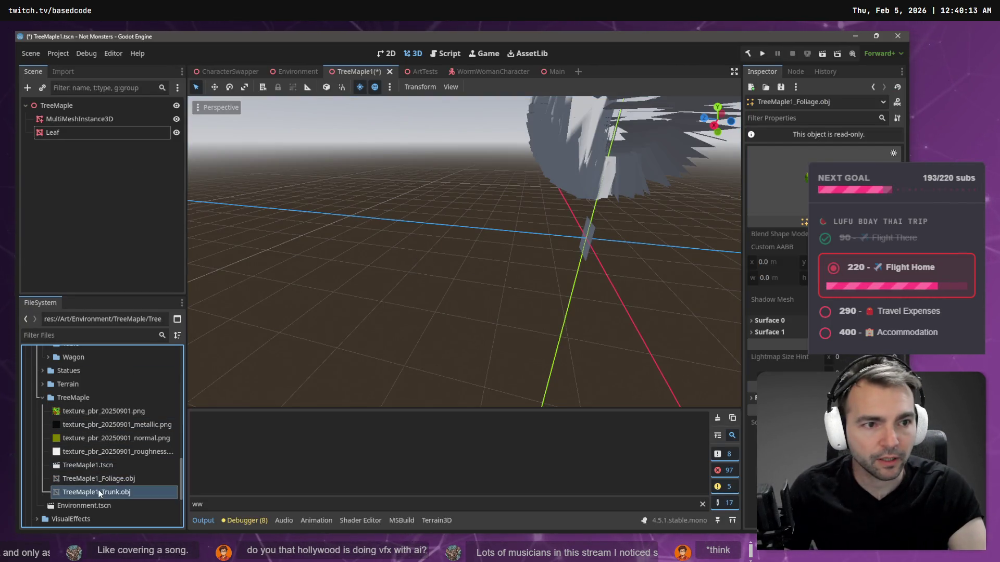
pyautogui.rightClick(99, 492)
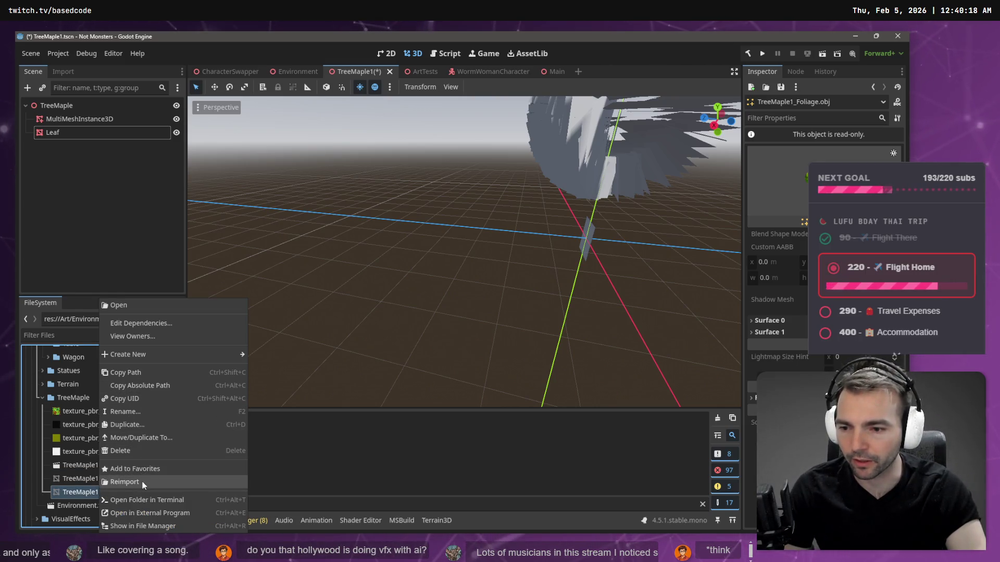
pyautogui.click(127, 482)
pyautogui.click(127, 479)
pyautogui.rightClick(127, 478)
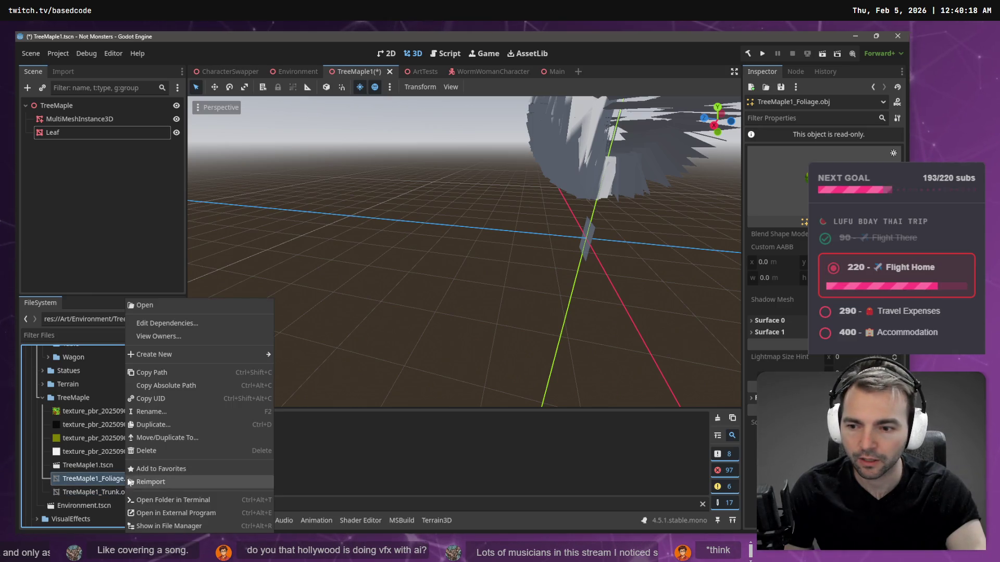
pyautogui.click(169, 483)
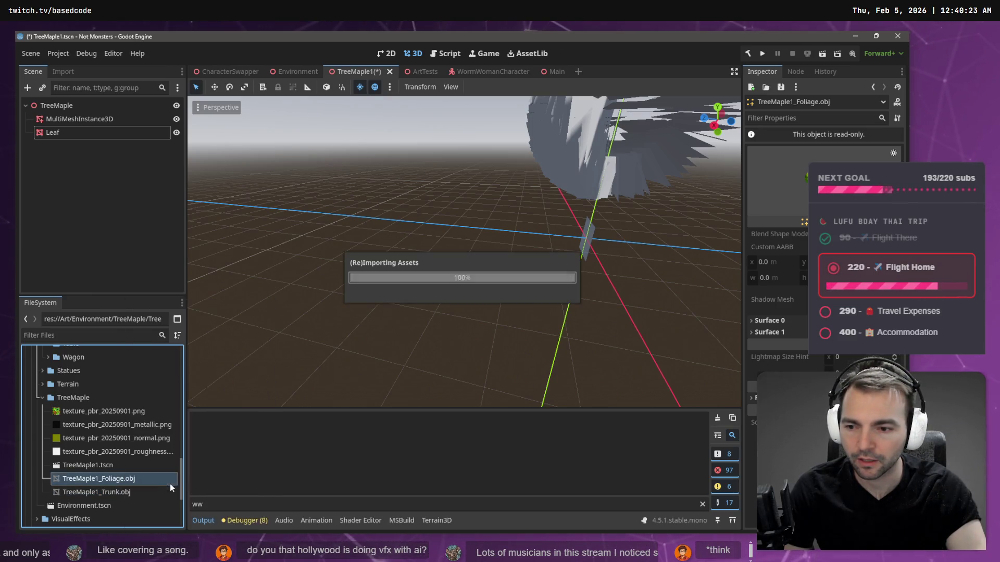
pyautogui.moveTo(355, 391)
pyautogui.mouseDown()
pyautogui.moveTo(457, 250)
pyautogui.moveTo(486, 274)
pyautogui.mouseUp()
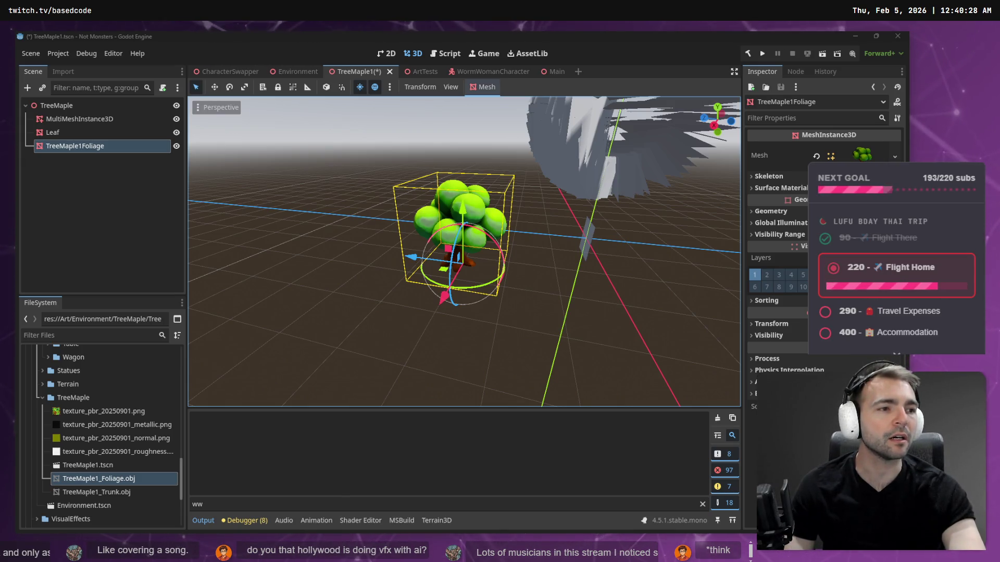
# Step: Delete the leftover maple texture files from FileSystem, keeping TreeMaple1.tscn
pyautogui.click(125, 413)
pyautogui.keyDown('shift'); pyautogui.click(127, 491); pyautogui.keyUp('shift')
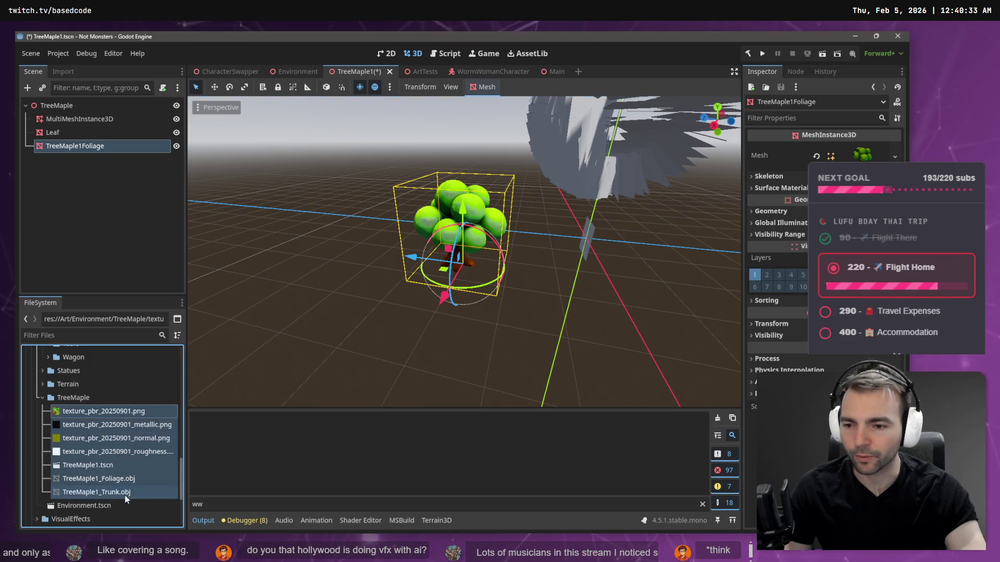
pyautogui.keyDown('ctrl'); pyautogui.click(102, 471); pyautogui.keyUp('ctrl')
pyautogui.press('Delete')
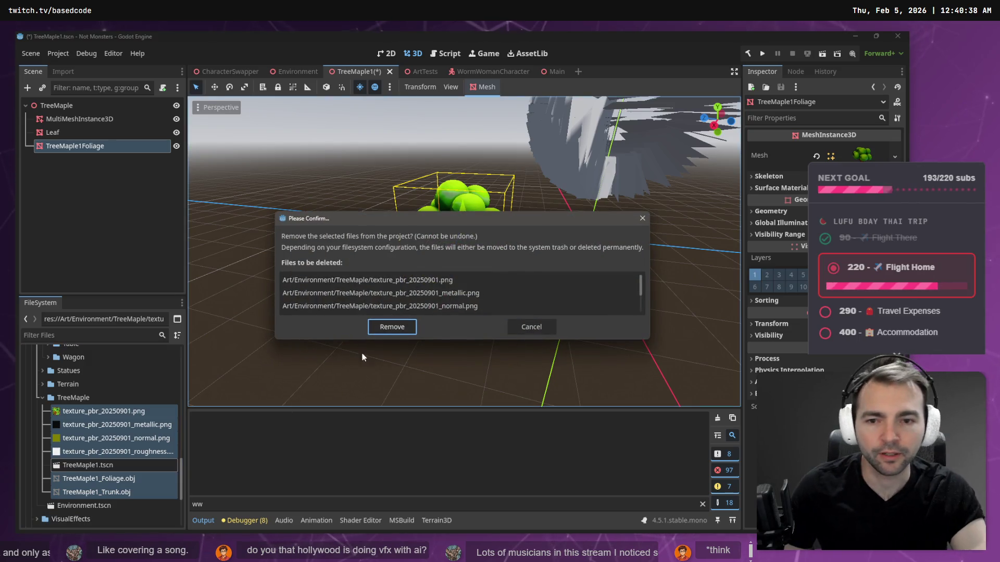
pyautogui.click(393, 329)
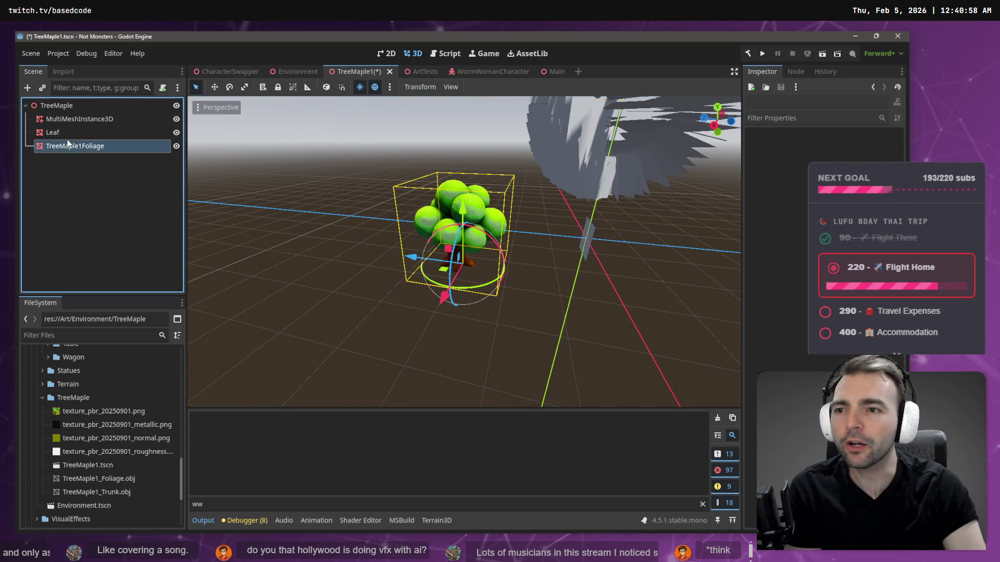
# Step: Delete the old TreeMaple1Foliage node and drag both maple OBJ meshes into the scene again
pyautogui.press('Delete')
pyautogui.click(434, 290)
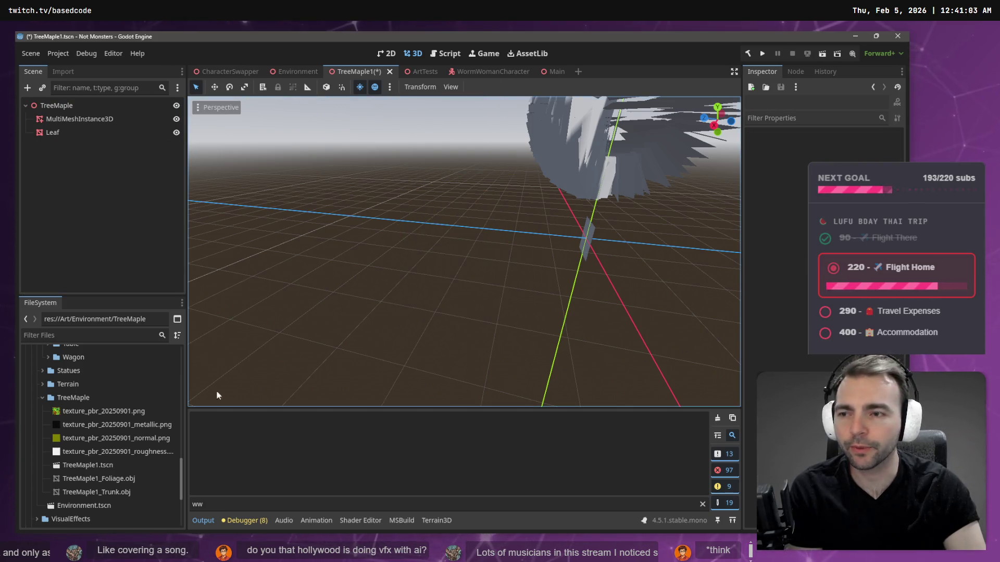
pyautogui.moveTo(92, 479)
pyautogui.mouseDown()
pyautogui.moveTo(420, 195)
pyautogui.moveTo(457, 249)
pyautogui.moveTo(494, 251)
pyautogui.moveTo(359, 260)
pyautogui.mouseUp()
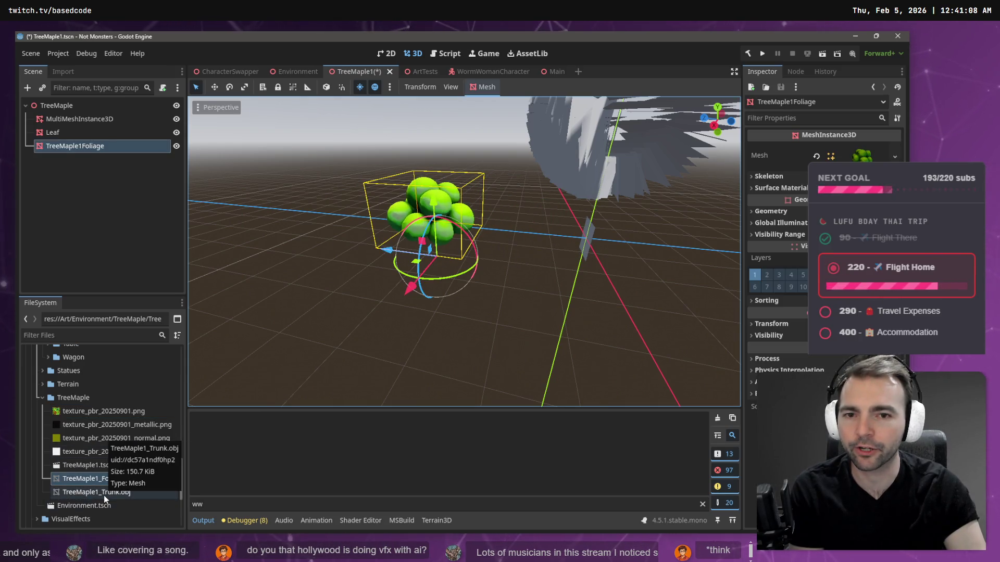
pyautogui.moveTo(104, 495)
pyautogui.mouseDown()
pyautogui.moveTo(448, 361)
pyautogui.moveTo(427, 338)
pyautogui.moveTo(442, 298)
pyautogui.mouseUp()
# Step: Set Transform Position x to 0 on both trunk and foliage nodes, then select both
pyautogui.click(763, 324)
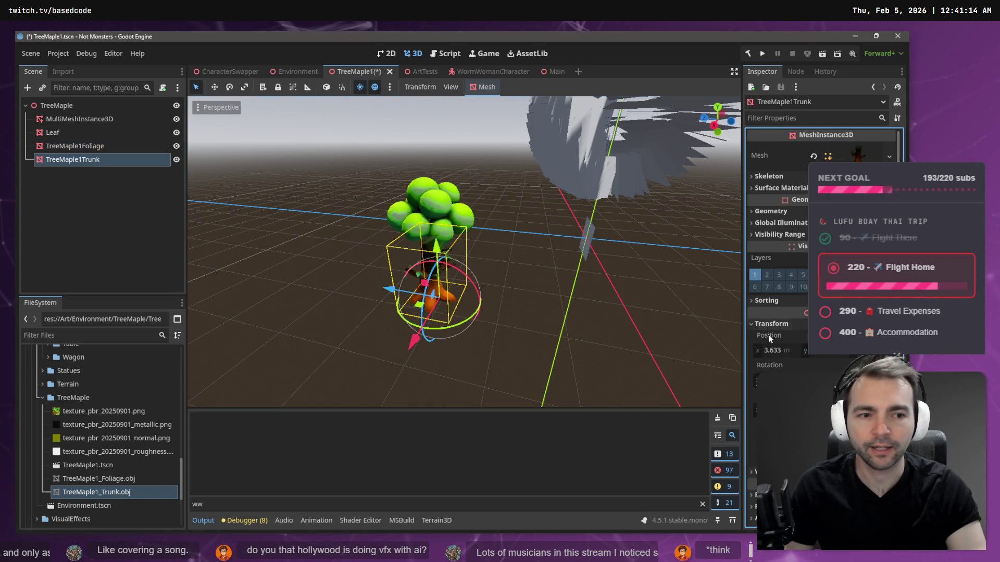
pyautogui.click(783, 349)
pyautogui.write('0')
pyautogui.press('Tab')
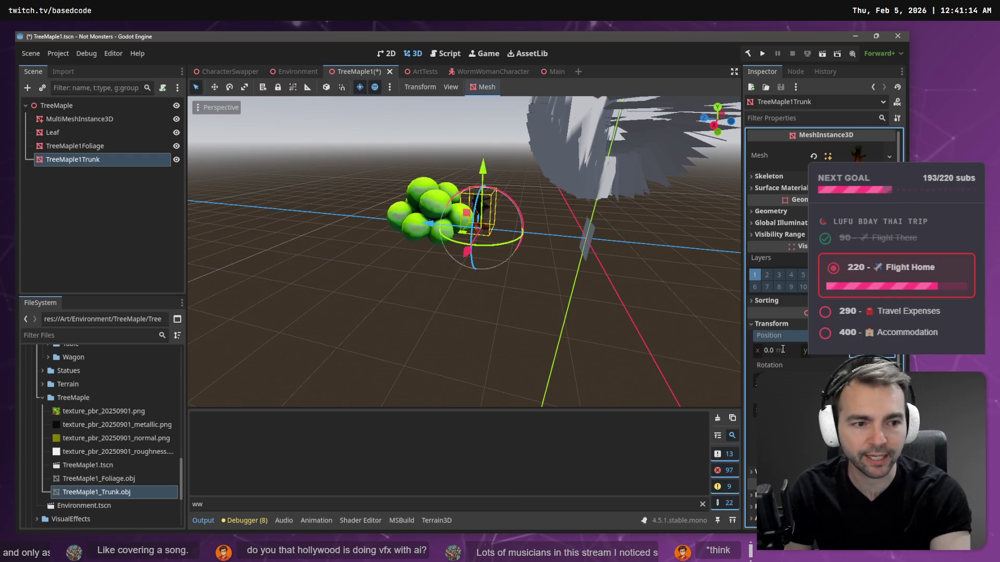
pyautogui.click(437, 219)
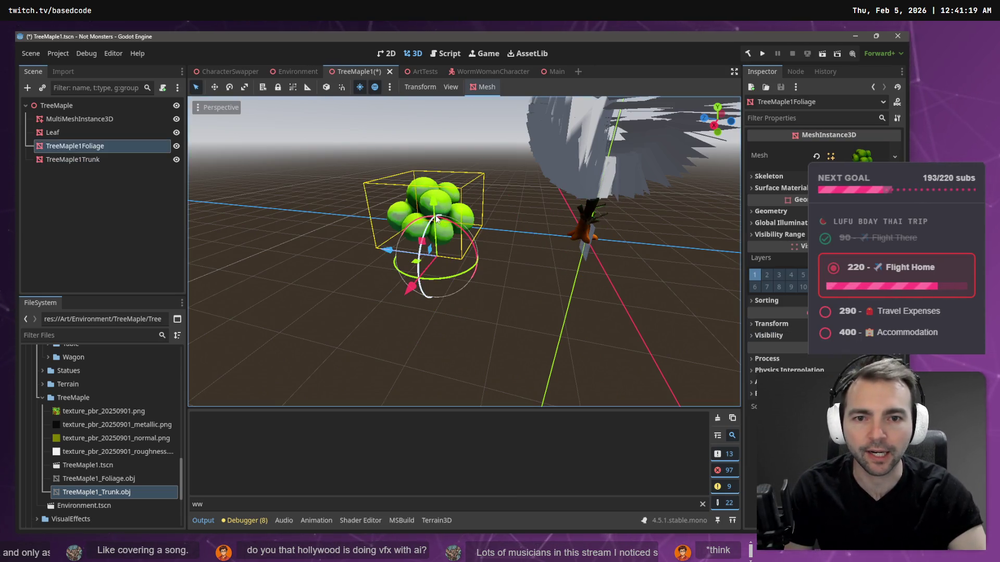
pyautogui.click(765, 323)
pyautogui.click(787, 349)
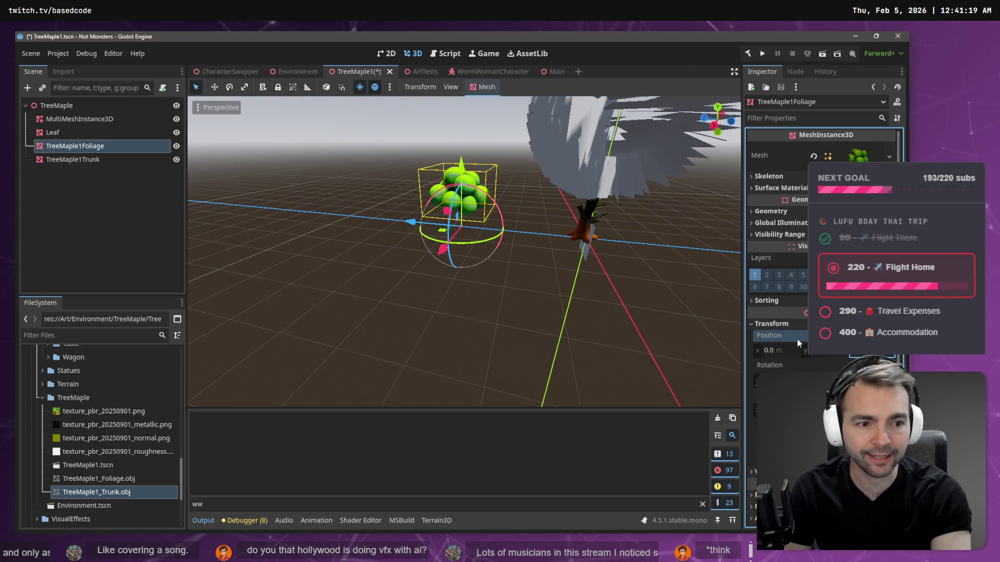
pyautogui.write('0')
pyautogui.press('Tab')
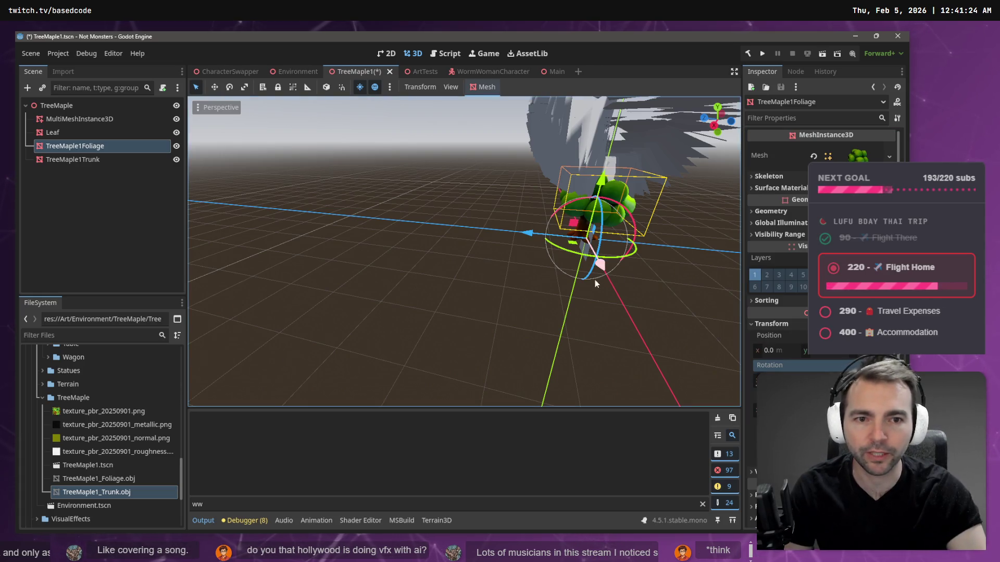
pyautogui.click(70, 166)
pyautogui.keyDown('ctrl'); pyautogui.click(101, 147); pyautogui.keyUp('ctrl')
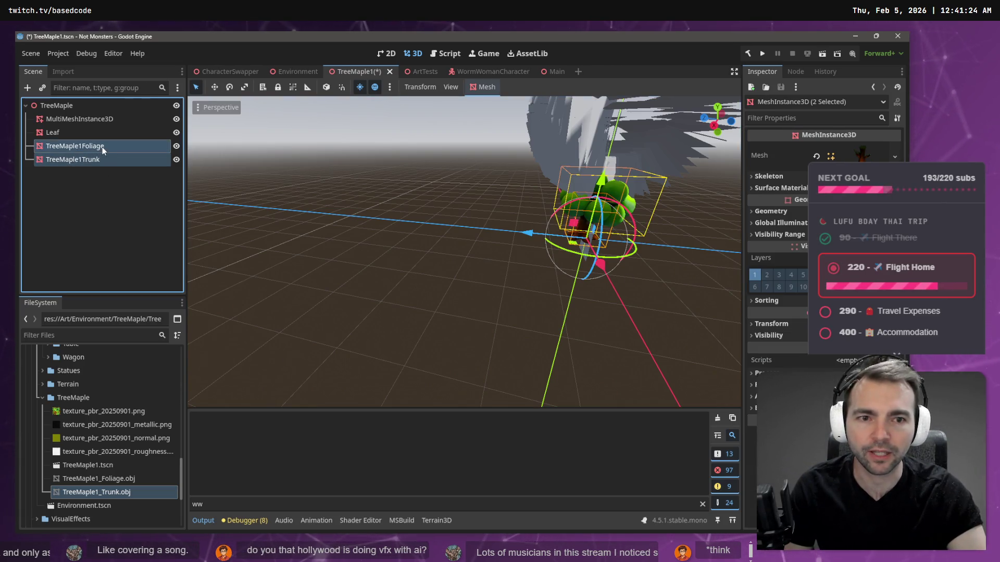
# Step: Reimport both maple OBJ files with Scale Mesh 2.0 on x, y and z
pyautogui.keyDown('ctrl'); pyautogui.click(96, 479); pyautogui.keyUp('ctrl')
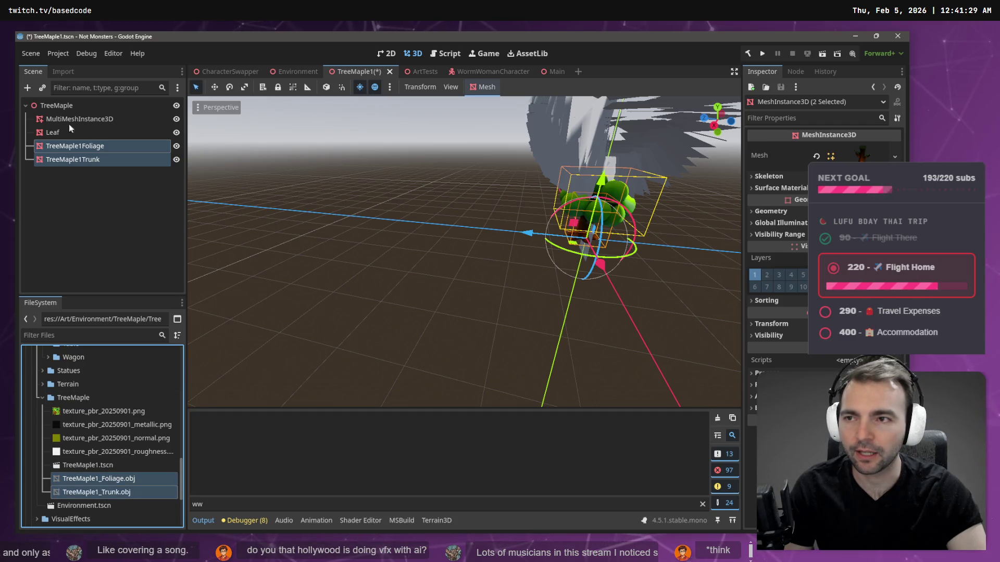
pyautogui.click(73, 72)
pyautogui.click(56, 211)
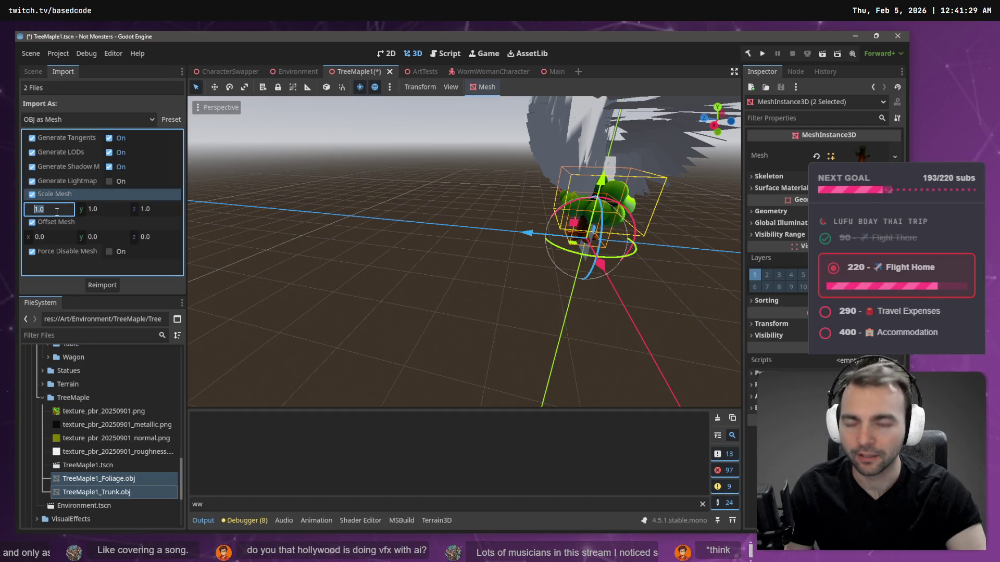
pyautogui.press('BackSpace')
pyautogui.write('0')
pyautogui.press('Return')
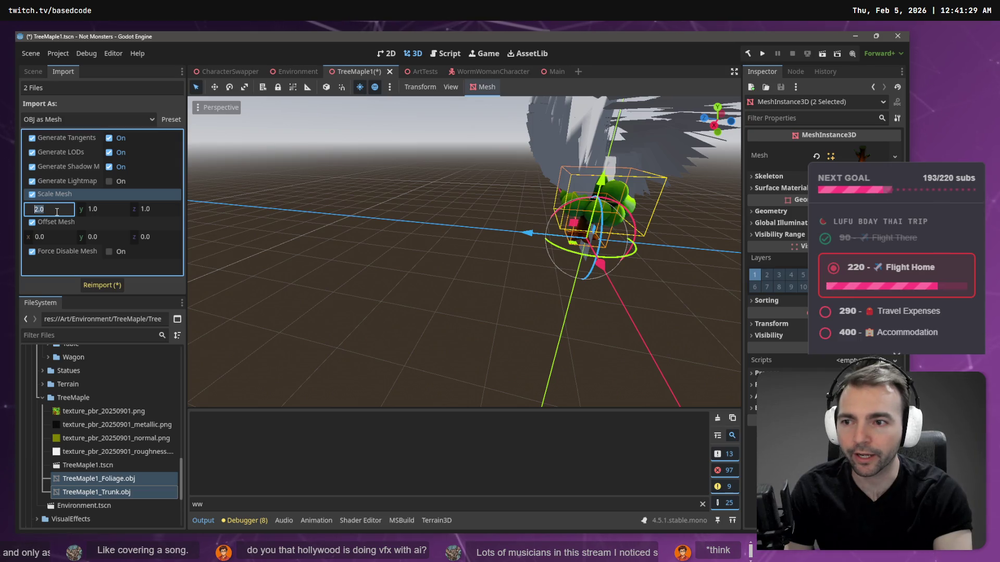
pyautogui.press('Tab')
pyautogui.press('Tab')
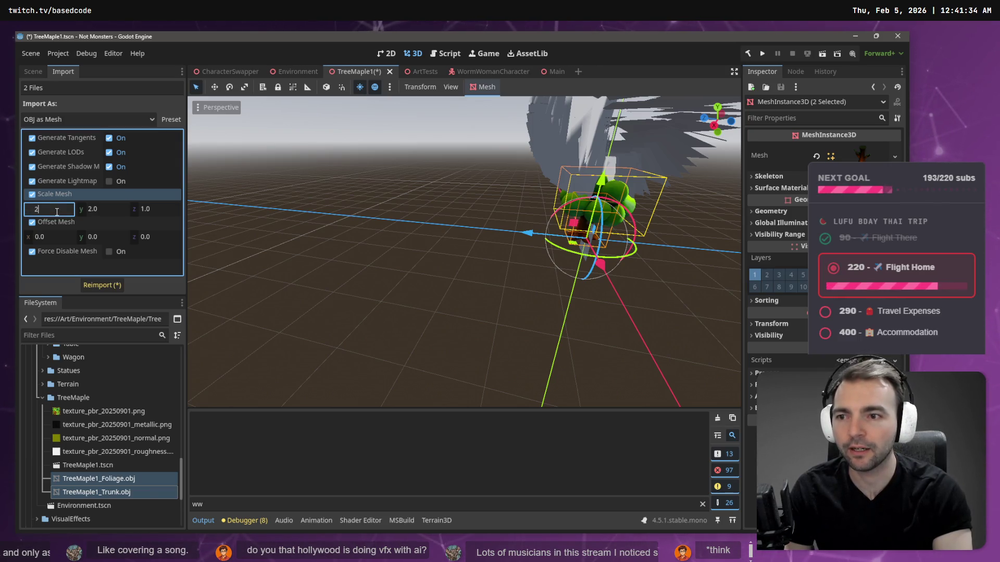
pyautogui.write('2')
pyautogui.press('Tab')
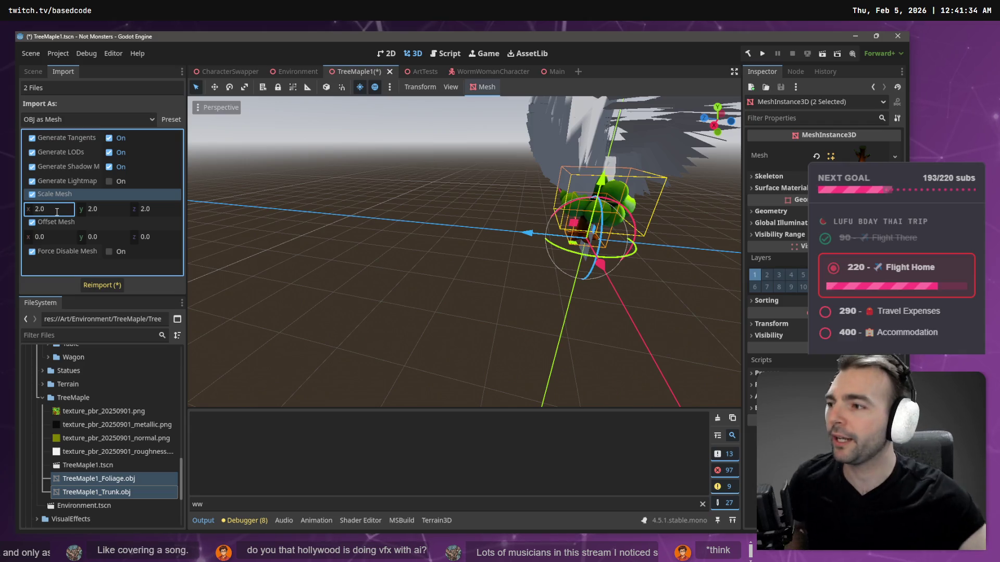
pyautogui.click(115, 287)
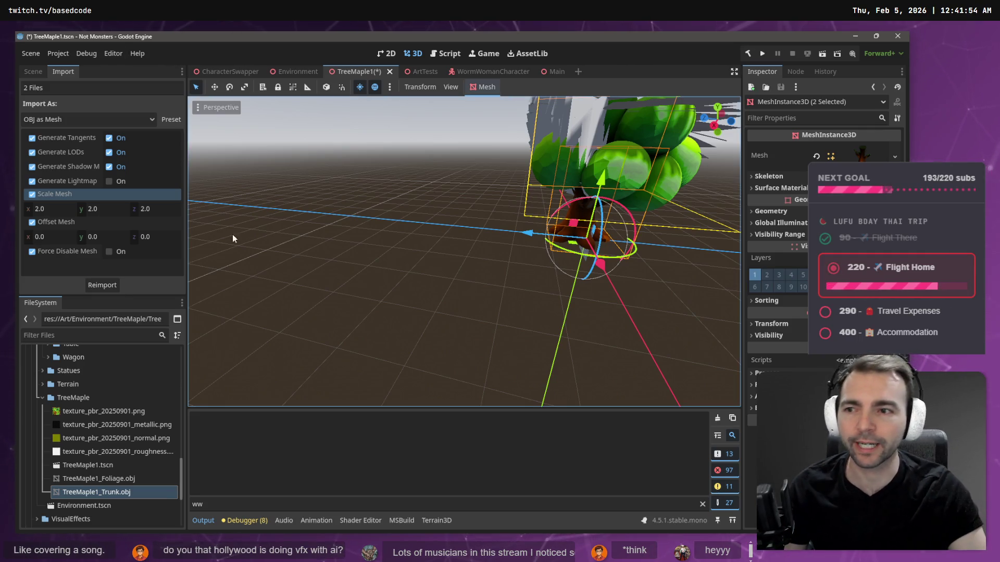
pyautogui.moveTo(464, 250)
pyautogui.mouseDown()
pyautogui.moveTo(479, 229)
pyautogui.moveTo(455, 178)
pyautogui.mouseUp()
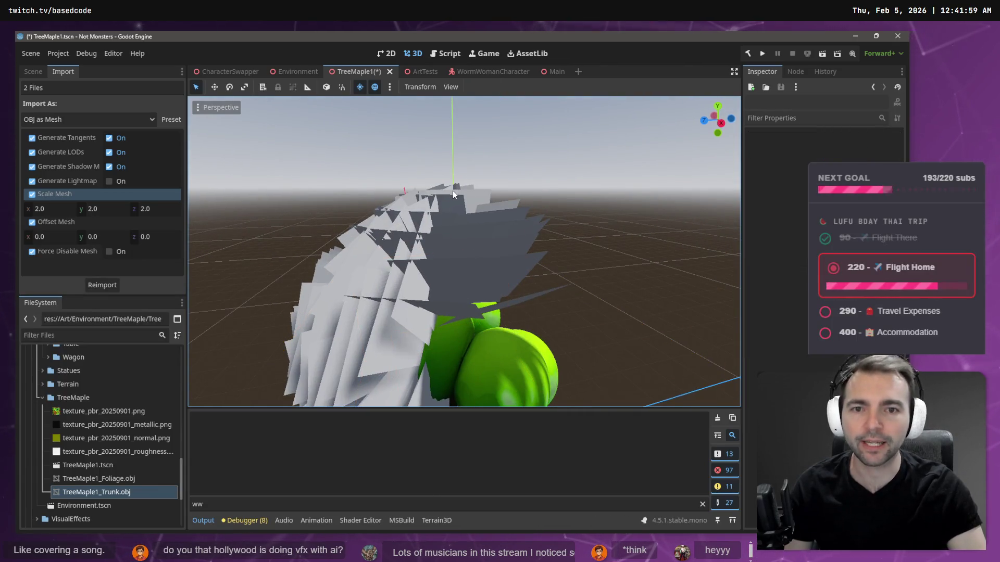
# Step: Return to the Scene node list, inspect the Trunk, Leaf and MultiMeshInstance3D nodes, and collapse TreeMaple
pyautogui.click(33, 73)
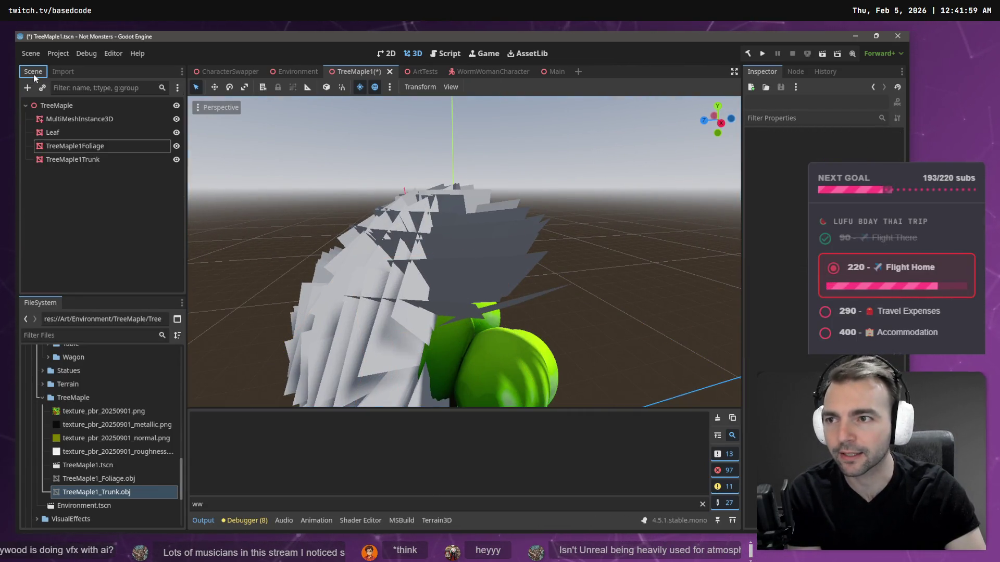
pyautogui.click(68, 160)
pyautogui.click(77, 134)
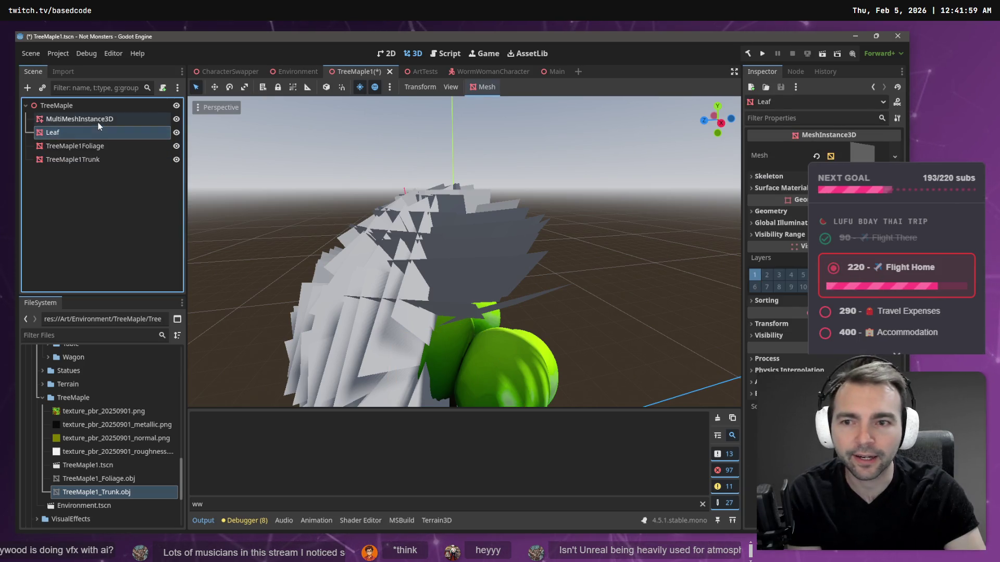
pyautogui.click(97, 121)
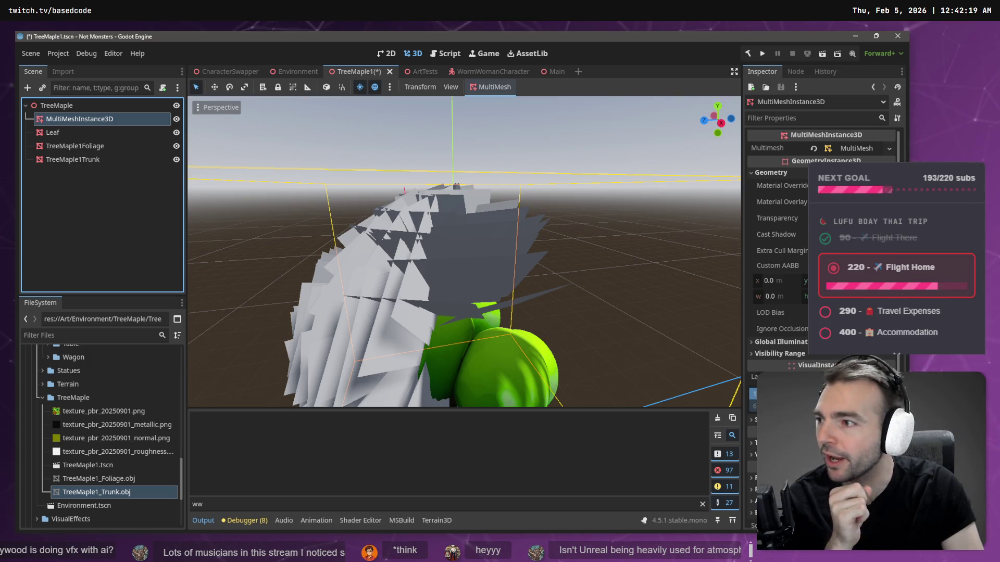
pyautogui.click(511, 152)
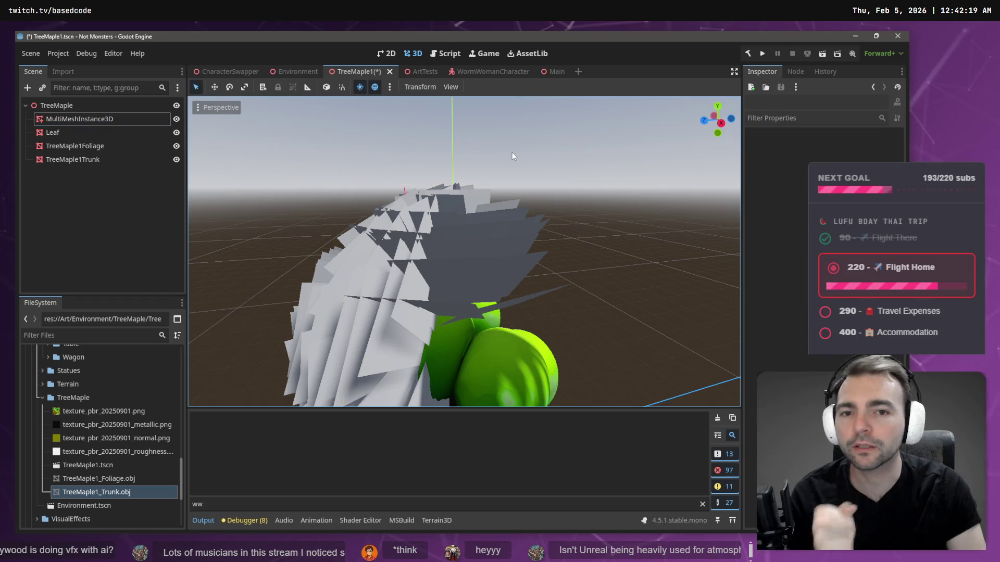
pyautogui.scroll(-5, 464, 251)
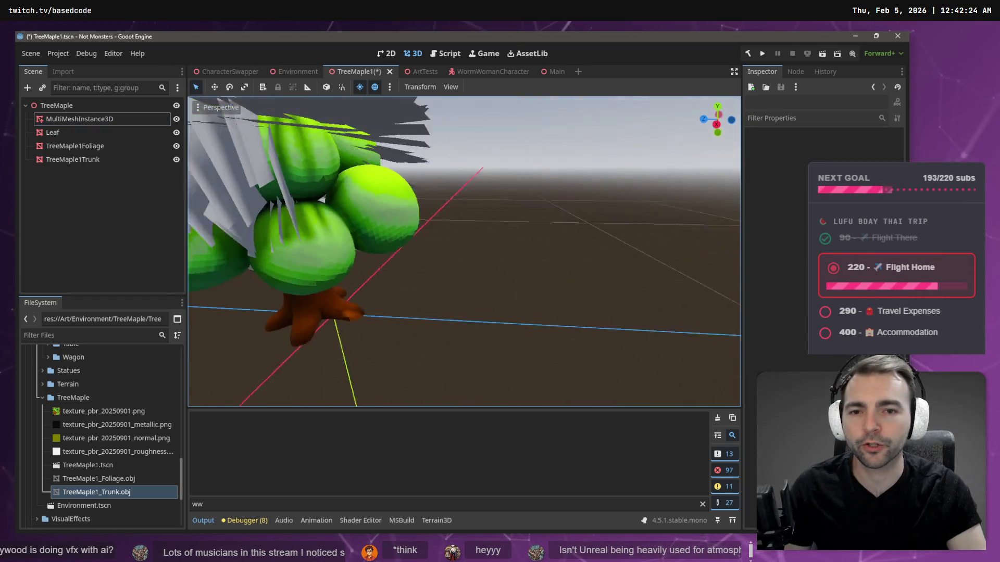
pyautogui.moveTo(500, 155); pyautogui.dragTo(517, 155)
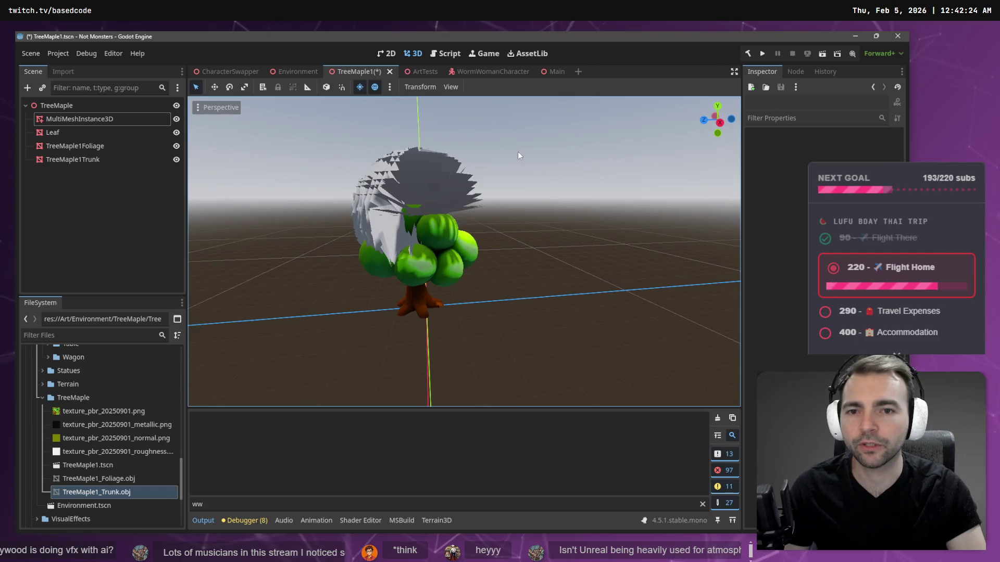
pyautogui.click(43, 398)
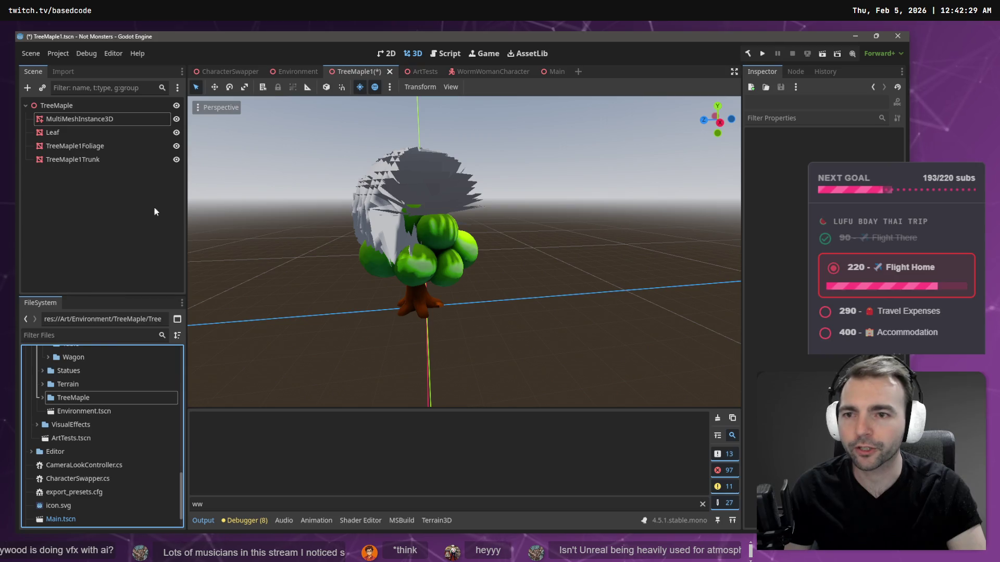
pyautogui.scroll(4, 145, 426)
pyautogui.scroll(10, 146, 424)
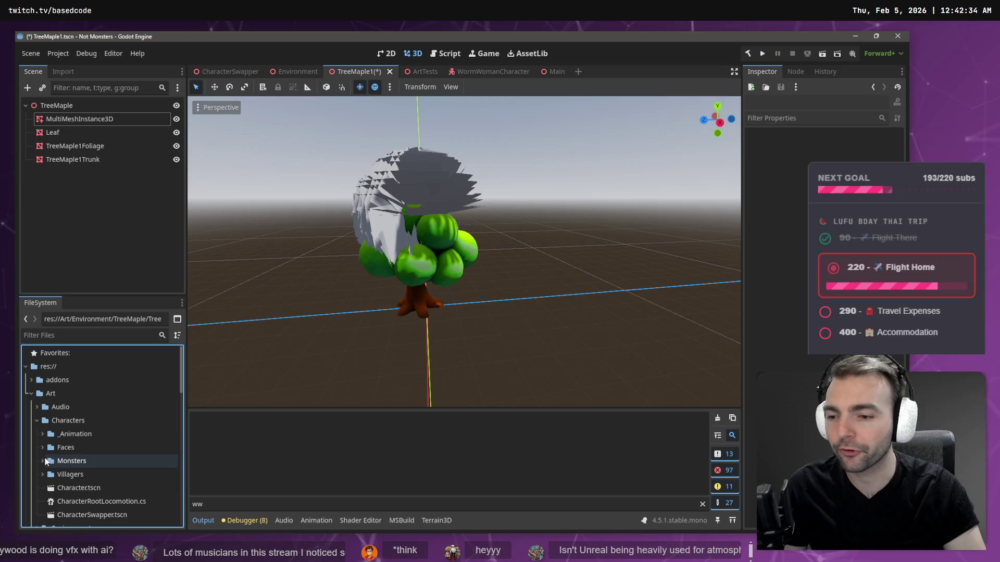
# Step: Drag WormWoman.fbx from Characters > Monsters into the viewport beside the maple tree
pyautogui.click(43, 461)
pyautogui.scroll(-5, 89, 452)
pyautogui.scroll(-1, 90, 454)
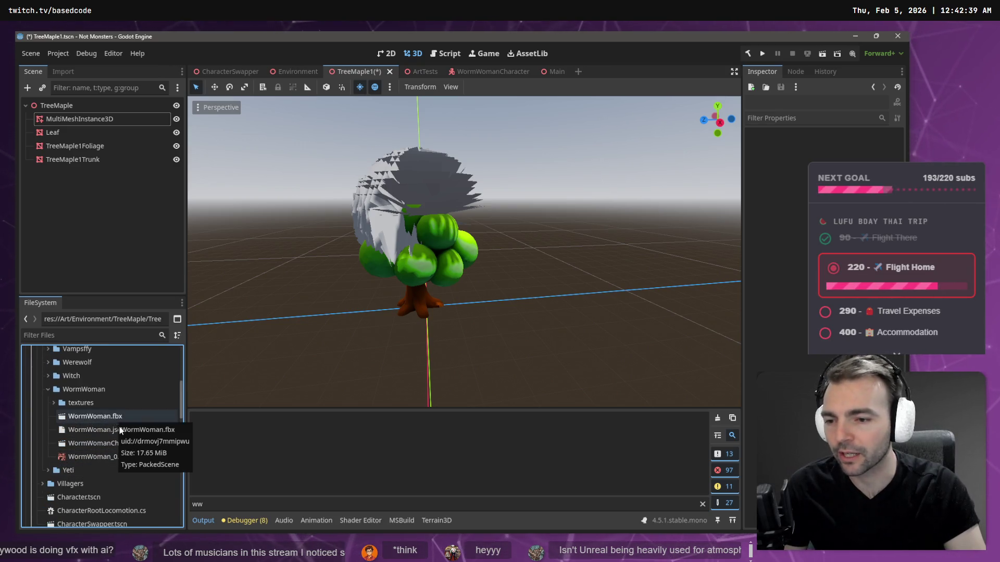
pyautogui.moveTo(115, 416)
pyautogui.mouseDown()
pyautogui.moveTo(400, 323)
pyautogui.moveTo(343, 322)
pyautogui.mouseUp()
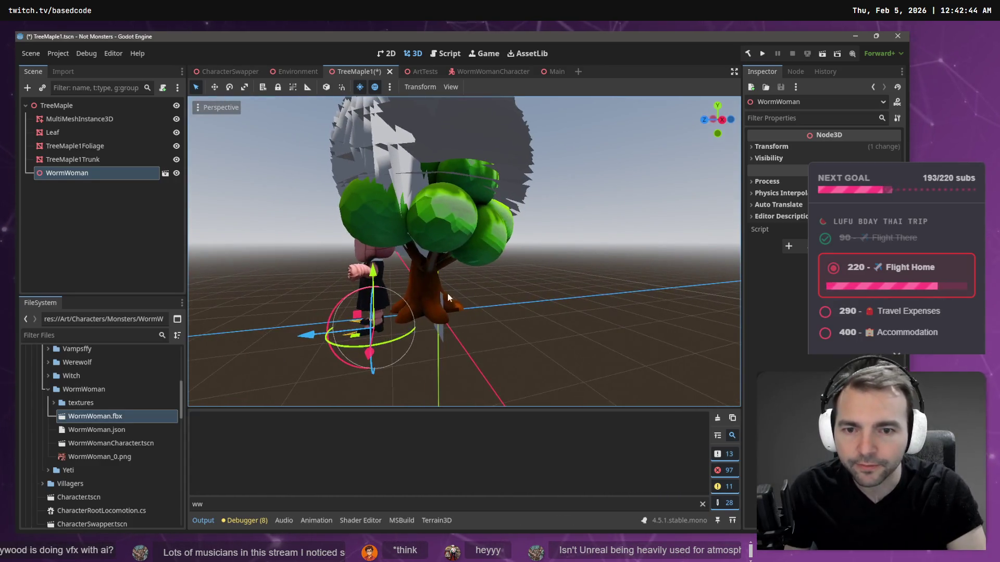
pyautogui.click(83, 160)
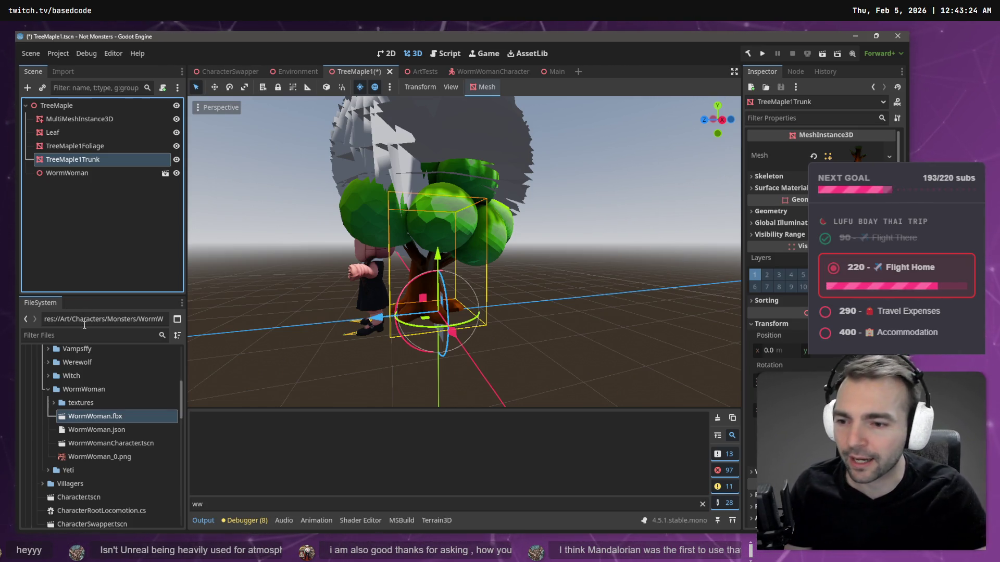
# Step: Collapse the WormWoman folder, expand TreeMaple, and select both TreeMaple1 OBJ files
pyautogui.click(59, 416)
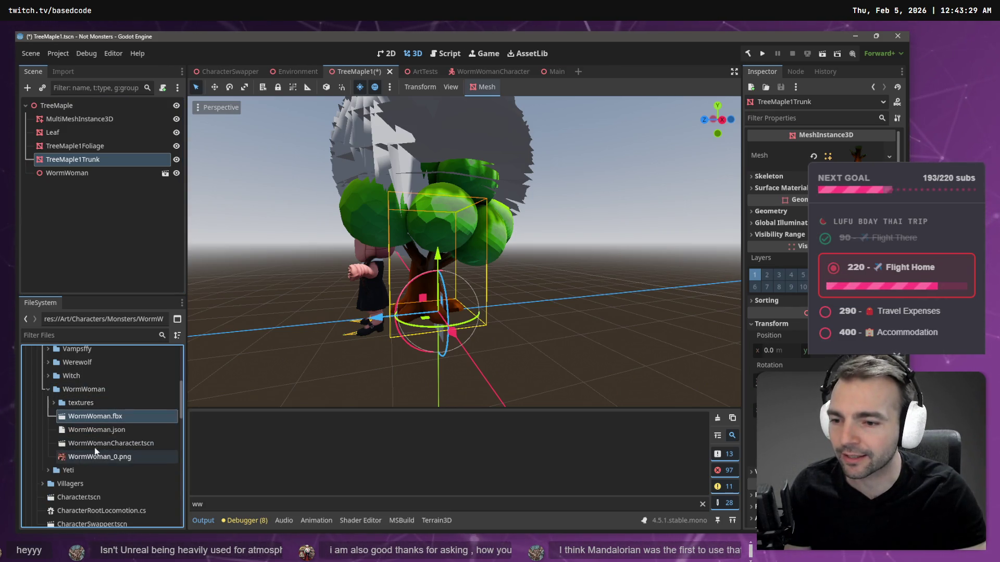
pyautogui.click(49, 390)
pyautogui.scroll(-10, 49, 389)
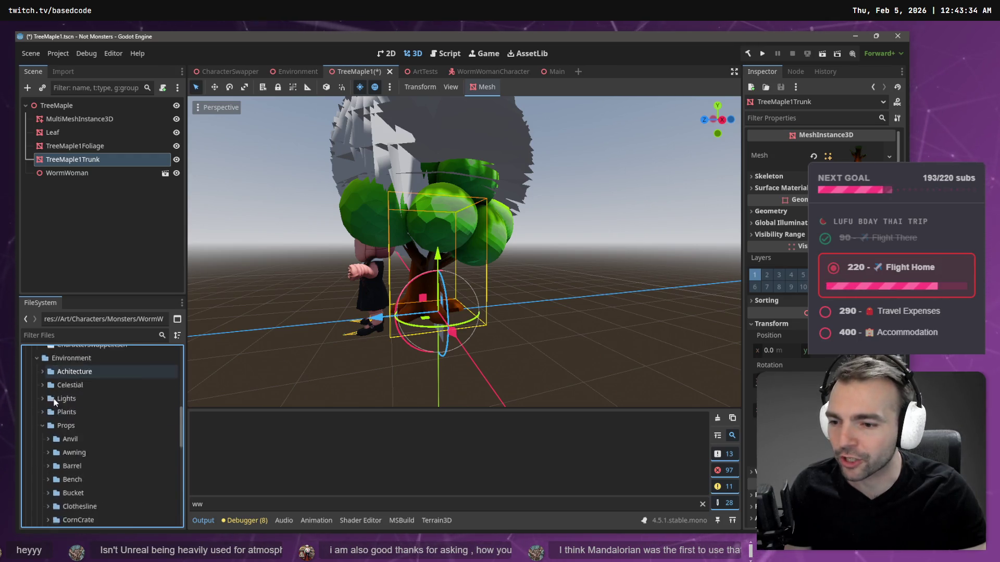
pyautogui.scroll(10, 69, 428)
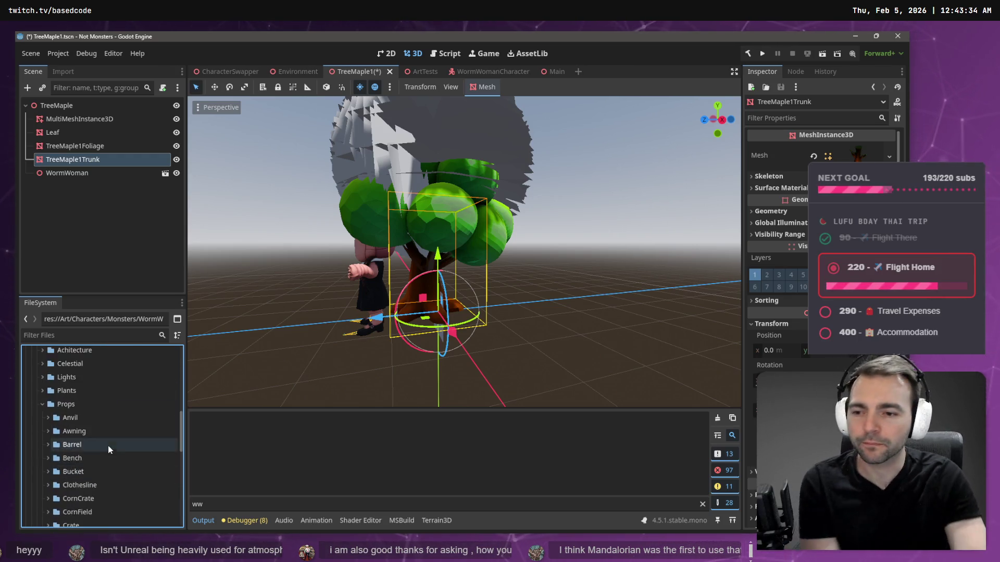
pyautogui.scroll(-10, 111, 468)
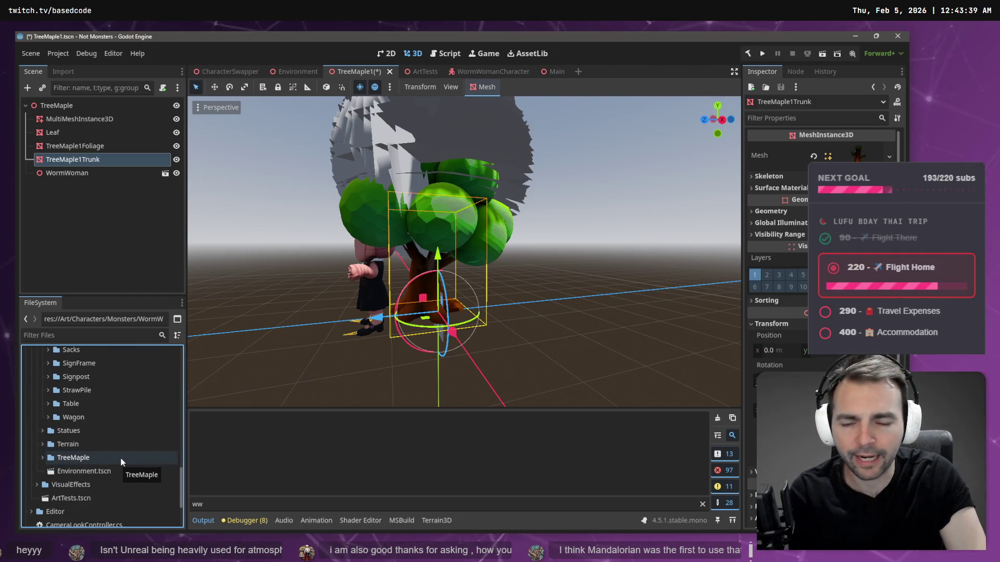
pyautogui.scroll(-3, 127, 458)
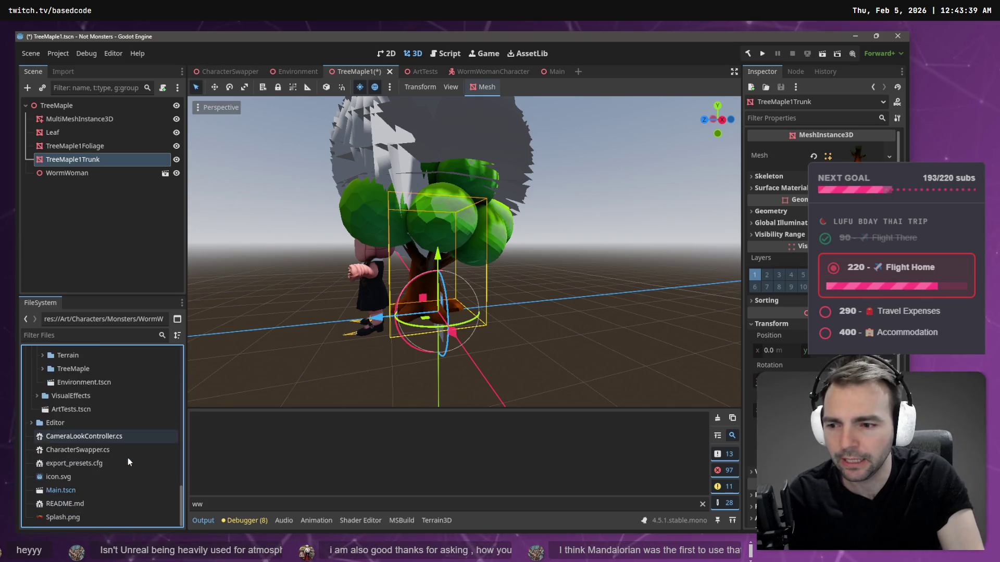
pyautogui.scroll(3, 128, 458)
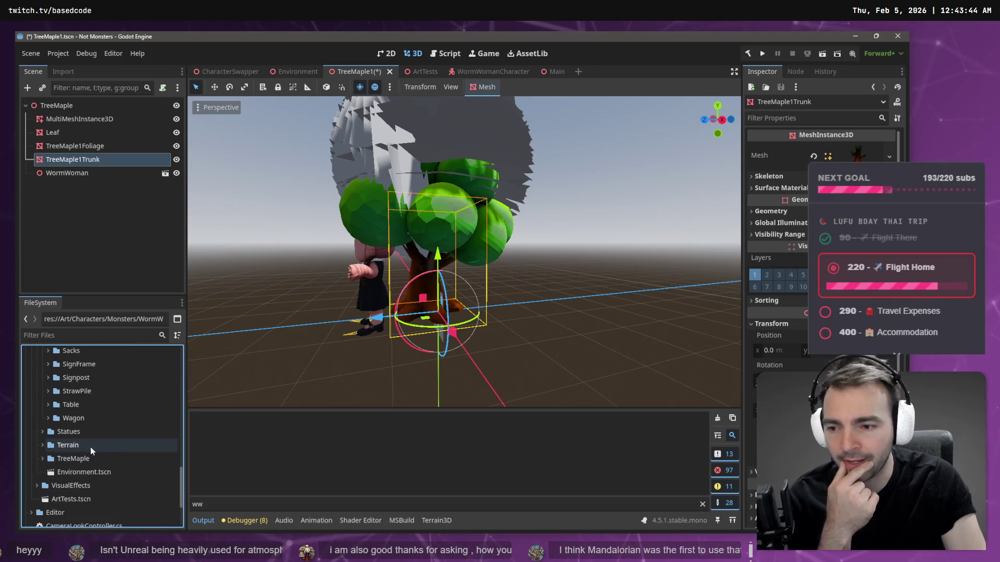
pyautogui.click(40, 460)
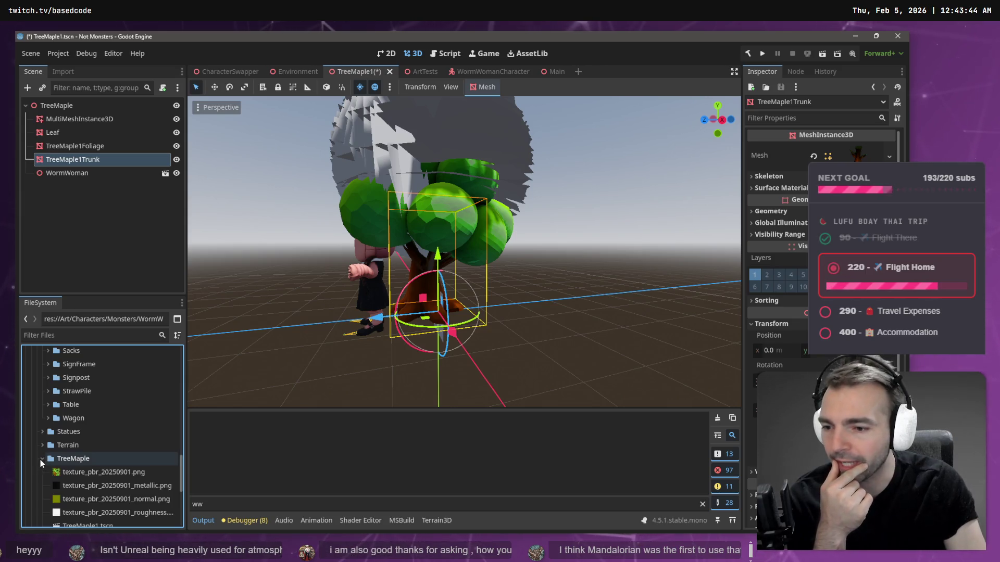
pyautogui.scroll(-2, 40, 458)
pyautogui.click(87, 471)
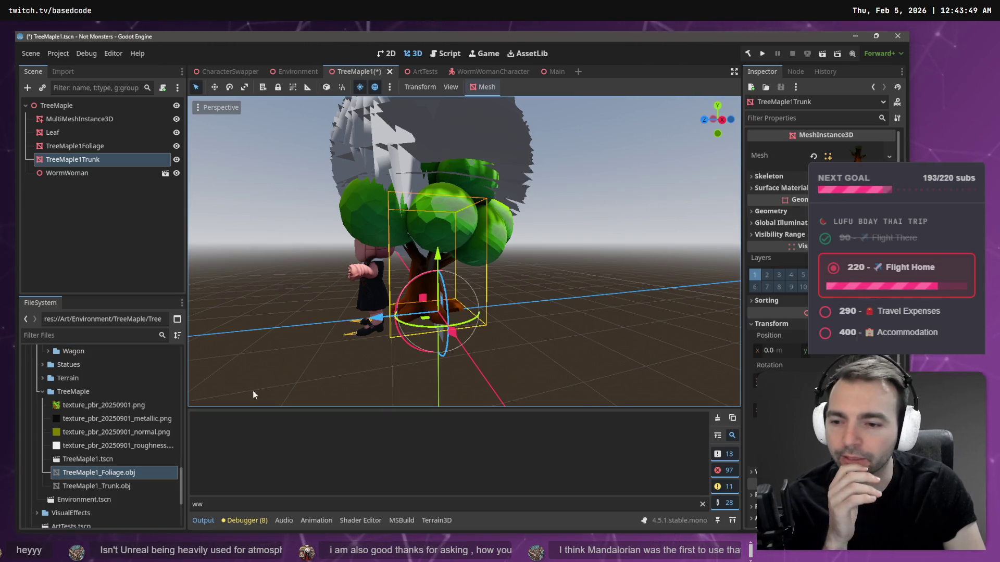
pyautogui.keyDown('shift'); pyautogui.click(96, 486); pyautogui.keyUp('shift')
# Step: Reimport both maple OBJ files with Scale Mesh 4.0 on x, y and z
pyautogui.click(61, 72)
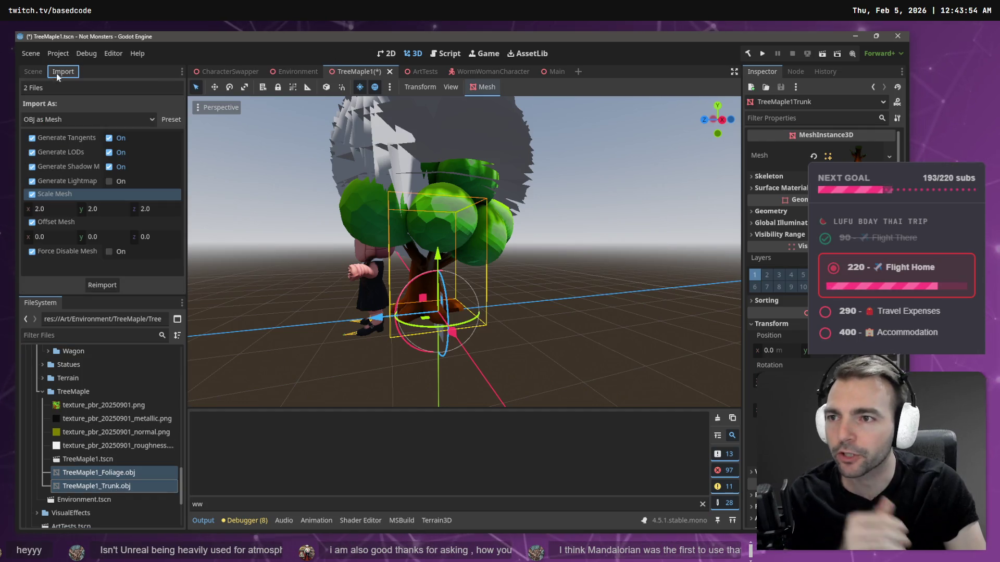
pyautogui.click(58, 207)
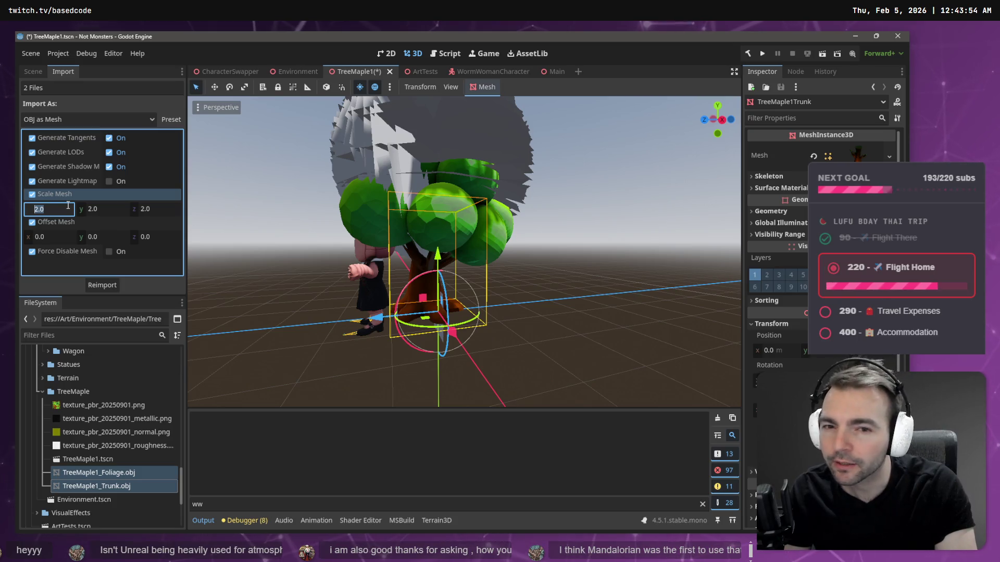
pyautogui.write('4')
pyautogui.press('Return')
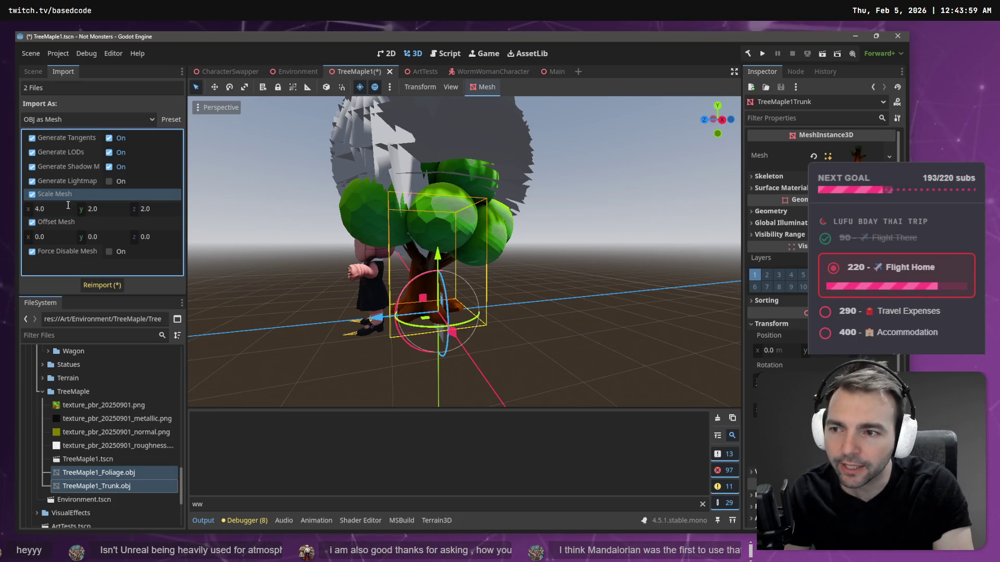
pyautogui.click(102, 212)
pyautogui.write('4')
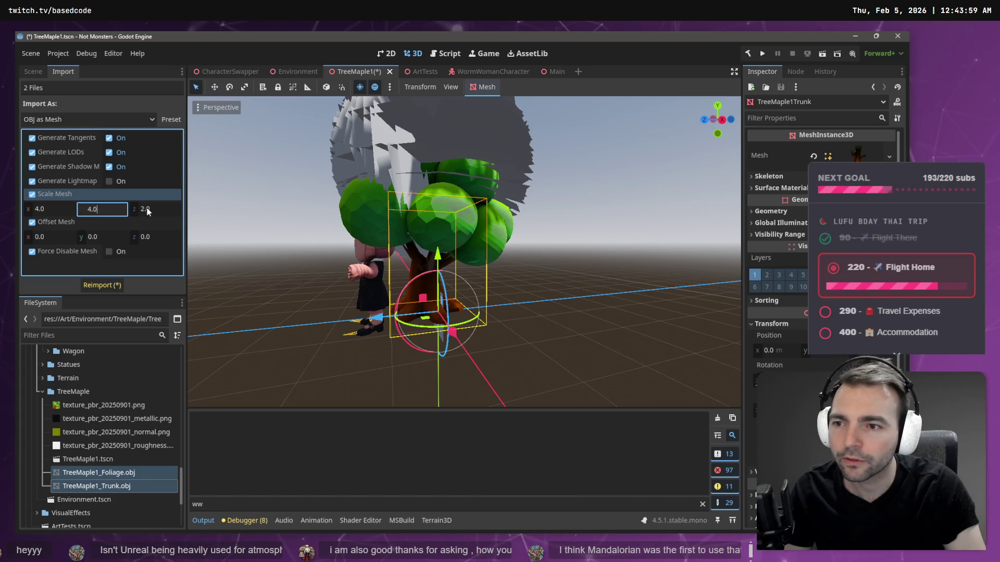
pyautogui.press('Return')
pyautogui.click(147, 211)
pyautogui.write('4.0')
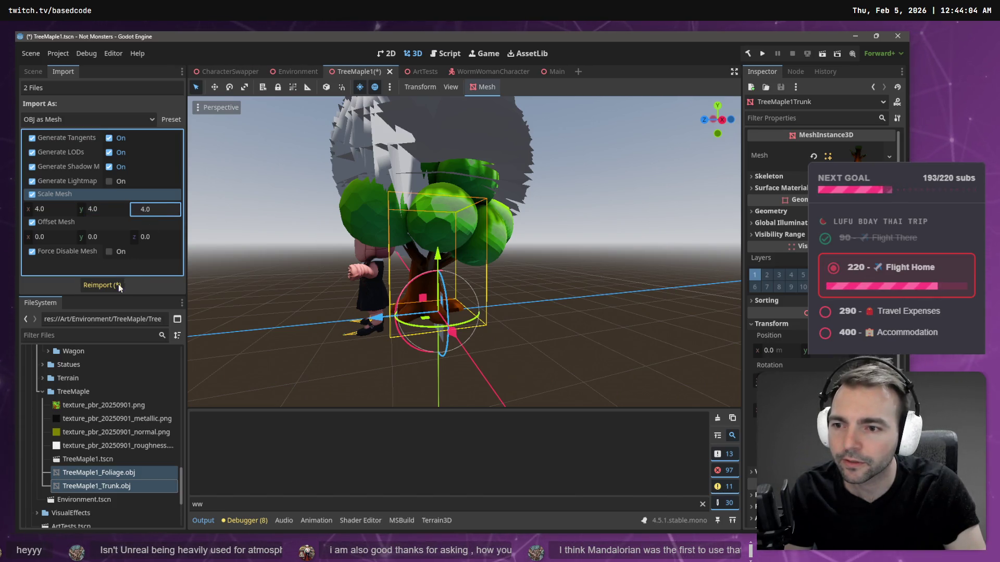
pyautogui.click(102, 285)
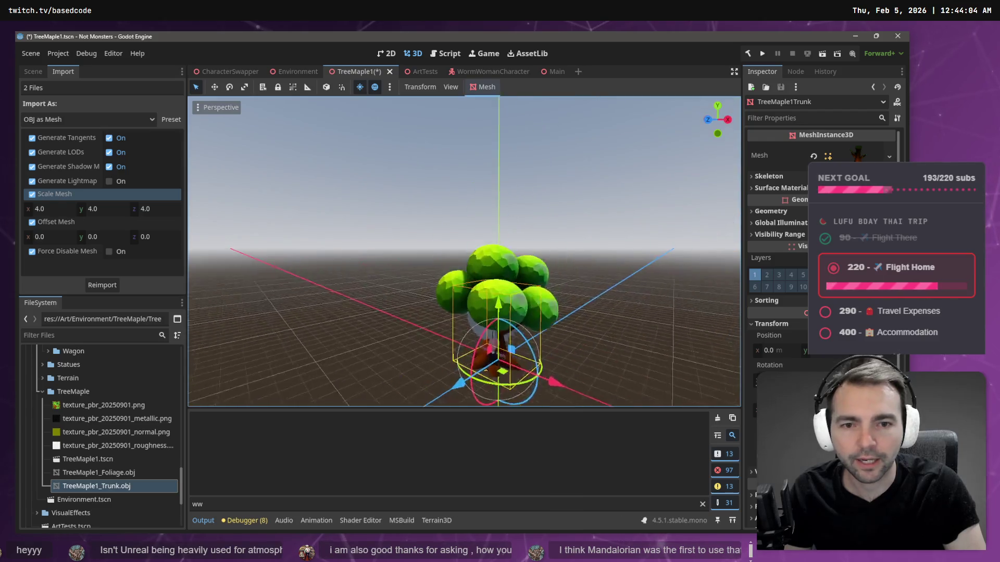
pyautogui.scroll(5, 464, 252)
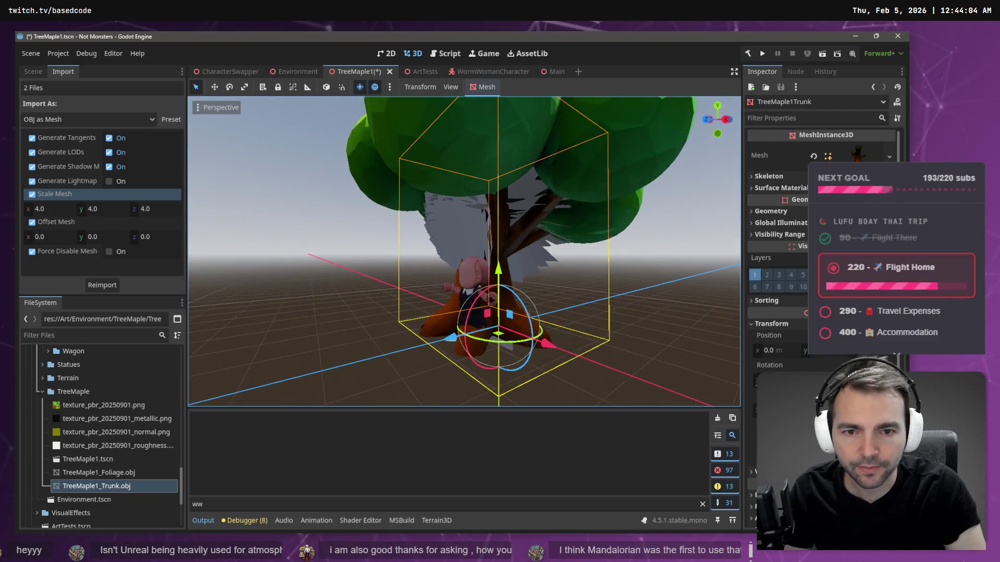
pyautogui.scroll(2, 464, 251)
# Step: Replace the old MultiMeshInstance3D with a new MultiMeshInstance3D child under TreeMaple
pyautogui.click(33, 72)
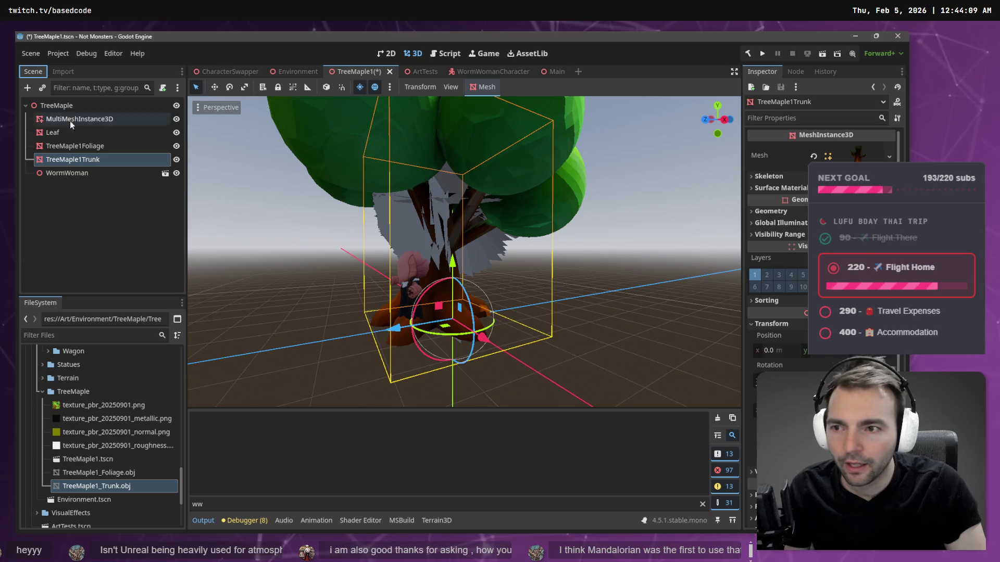
pyautogui.click(77, 122)
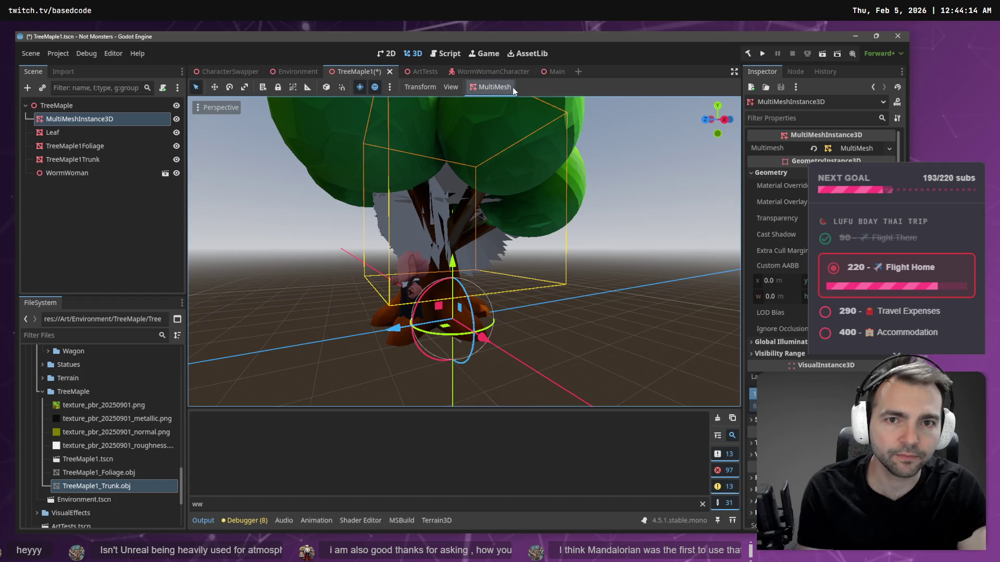
pyautogui.click(88, 121)
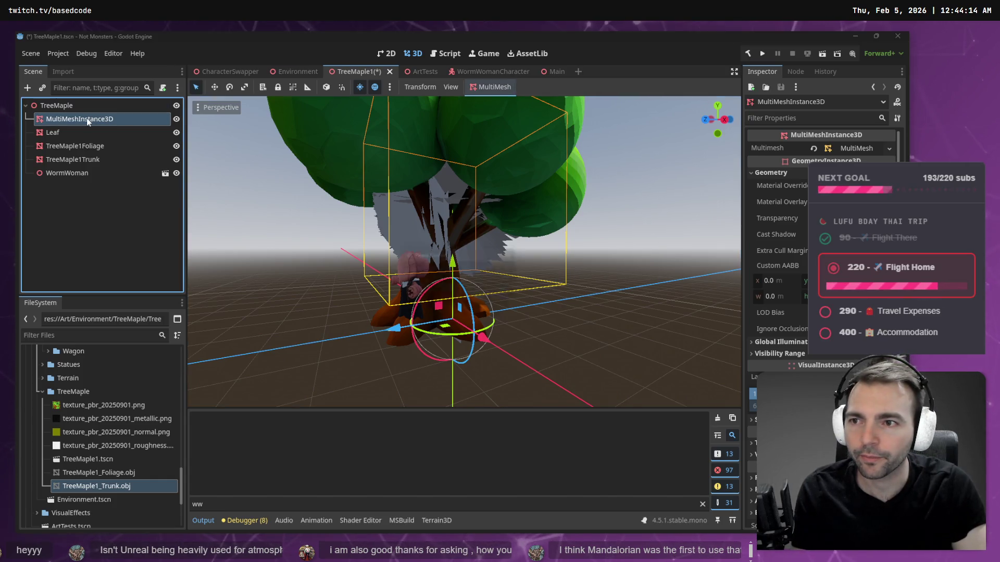
pyautogui.press('Delete')
pyautogui.press('Return')
pyautogui.rightClick(88, 108)
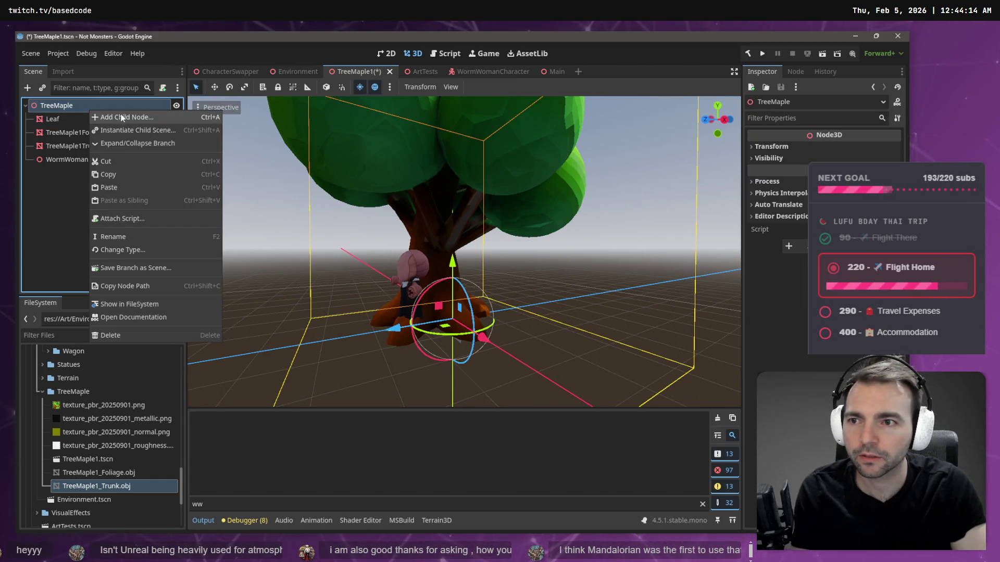
pyautogui.click(120, 116)
pyautogui.doubleClick(419, 172)
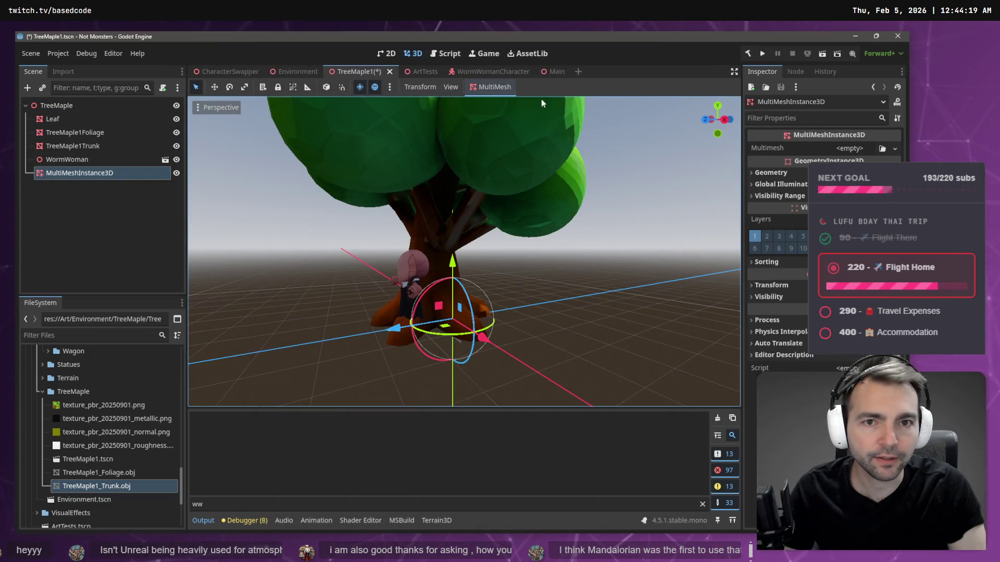
# Step: Populate the TreeMaple1Foliage surface with 500 Leaf mesh instances
pyautogui.click(497, 87)
pyautogui.click(498, 104)
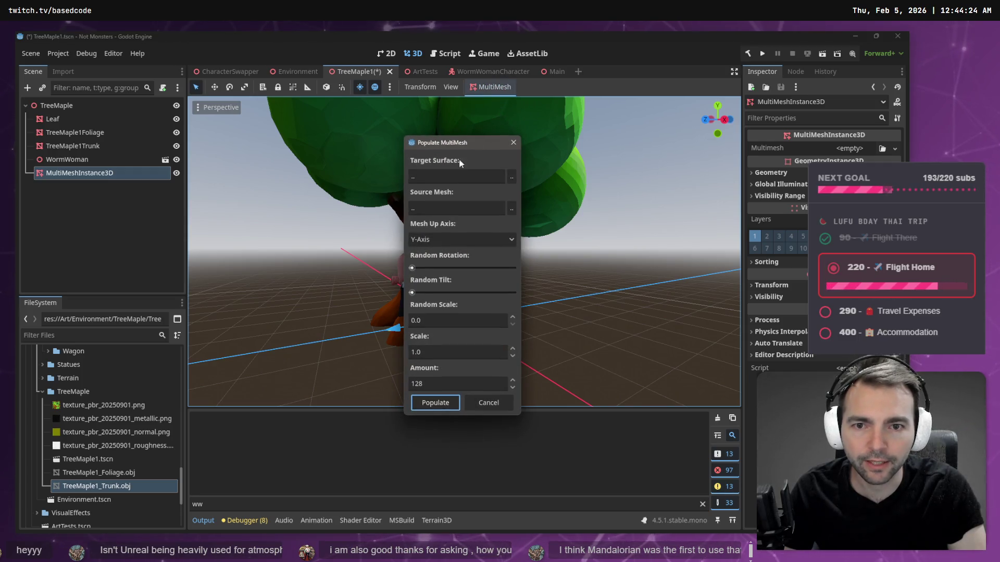
pyautogui.click(476, 176)
pyautogui.click(511, 177)
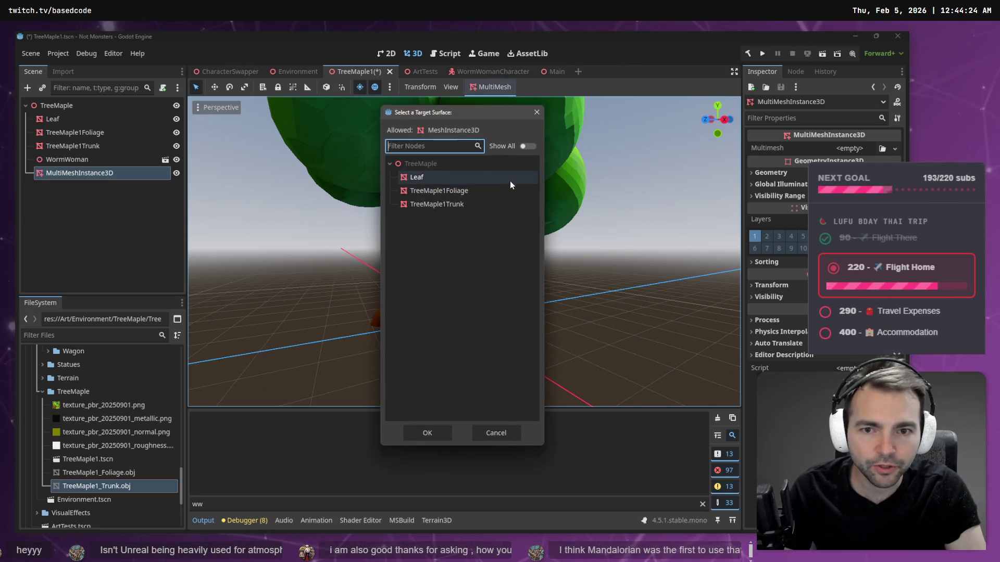
pyautogui.doubleClick(466, 192)
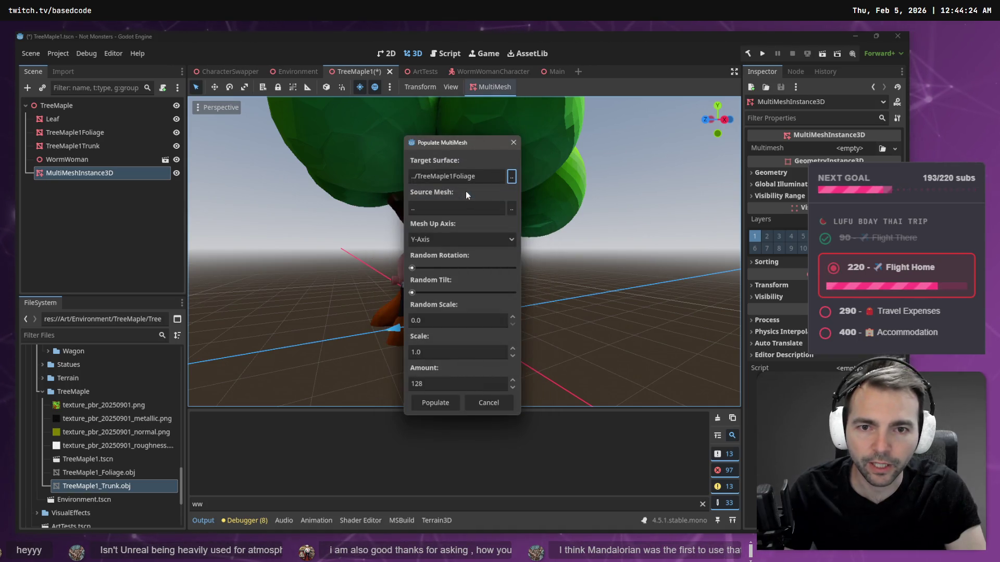
pyautogui.click(511, 208)
pyautogui.doubleClick(437, 176)
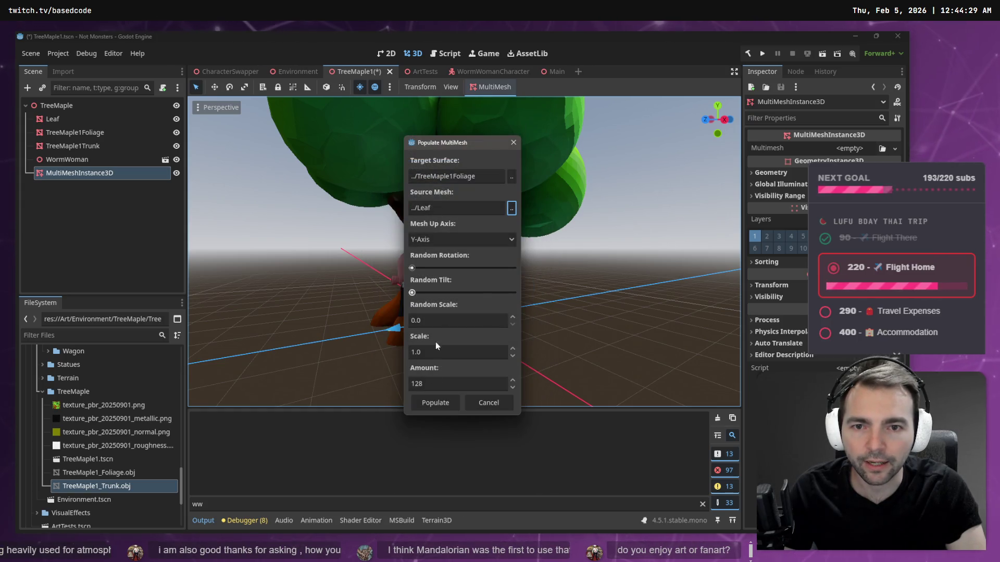
pyautogui.doubleClick(432, 384)
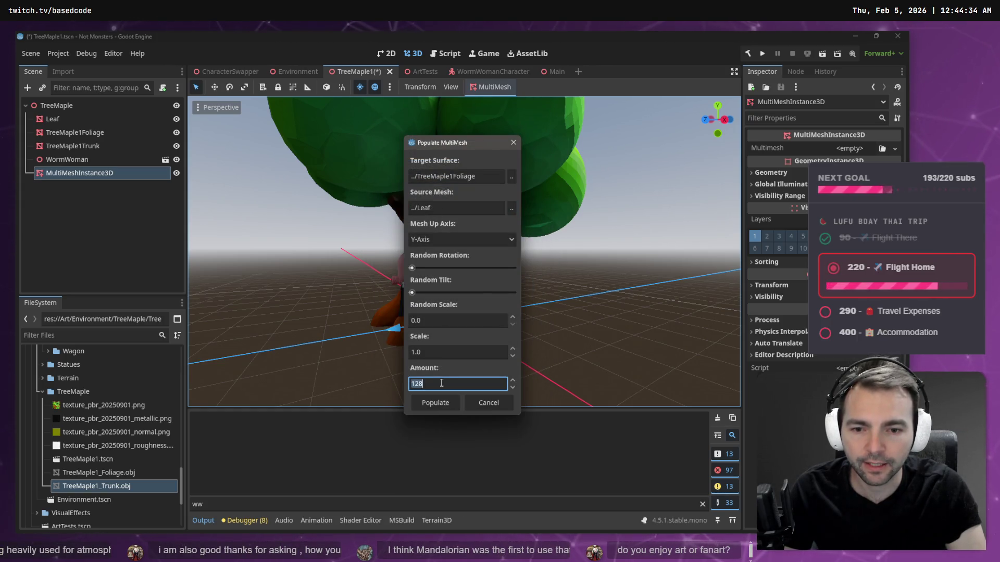
pyautogui.write('500')
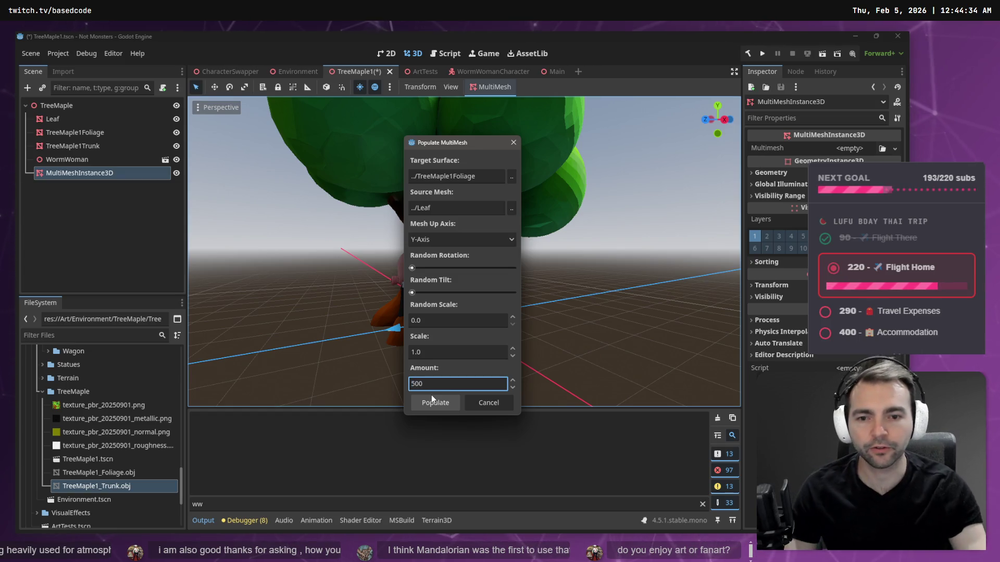
pyautogui.click(439, 402)
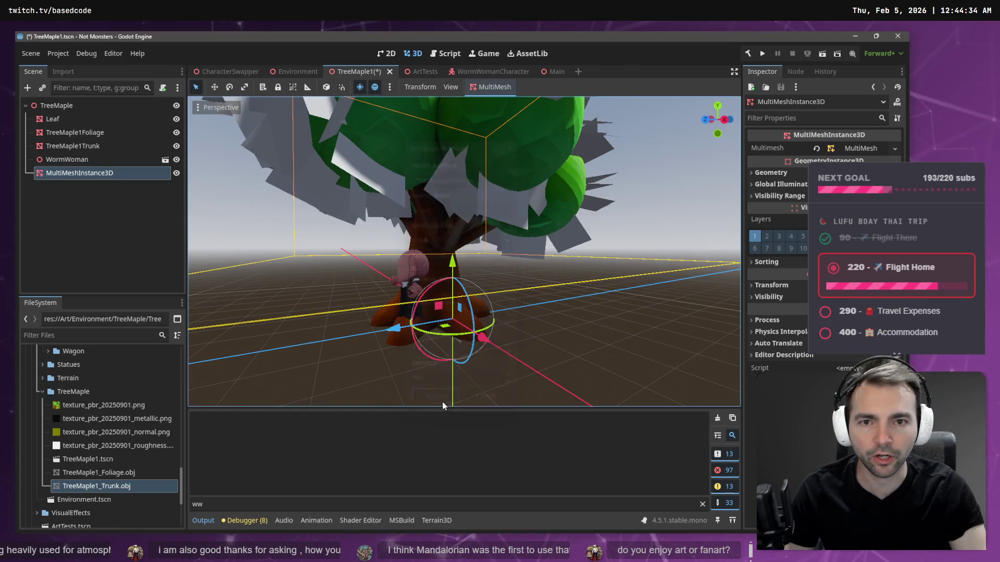
# Step: Inspect the leaf scatter around the tree, then delete the scatter node
pyautogui.press('f')
pyautogui.scroll(2, 464, 250)
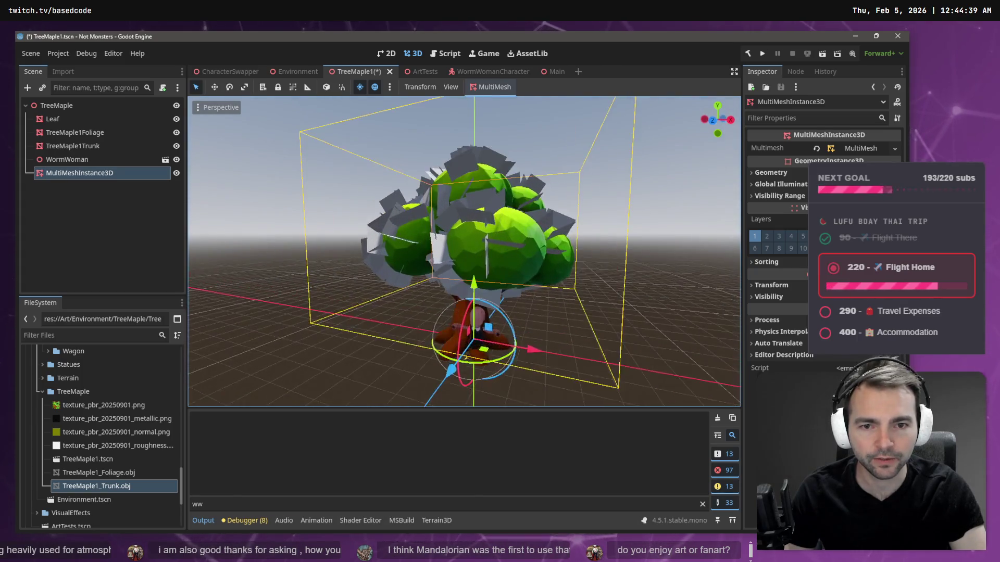
pyautogui.moveTo(463, 249)
pyautogui.mouseDown()
pyautogui.moveTo(432, 245)
pyautogui.moveTo(458, 250)
pyautogui.moveTo(443, 250)
pyautogui.moveTo(520, 210)
pyautogui.mouseUp()
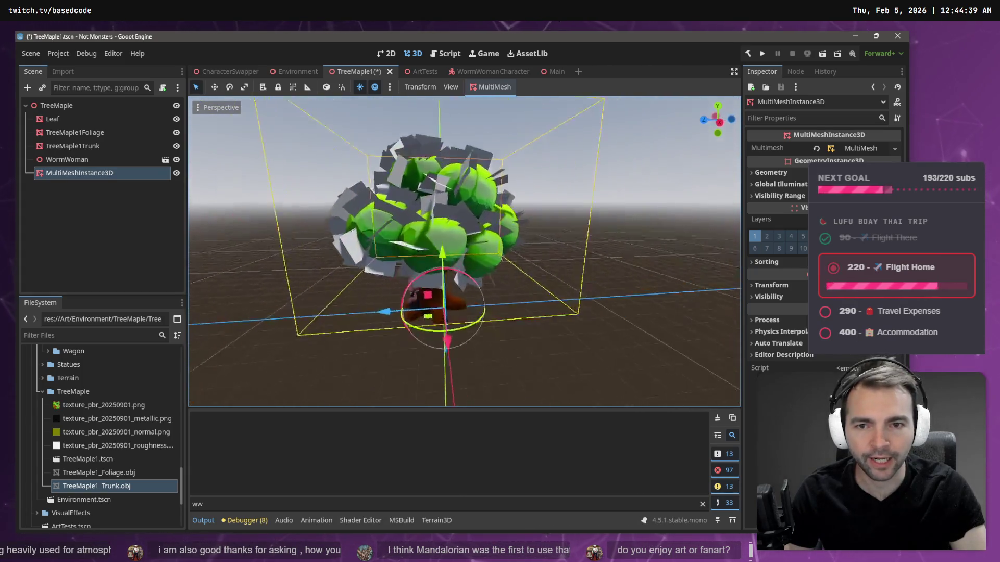
pyautogui.scroll(3, 463, 250)
pyautogui.scroll(-3, 463, 250)
pyautogui.scroll(5, 464, 250)
pyautogui.scroll(-5, 464, 250)
pyautogui.press('Delete')
pyautogui.scroll(2, 386, 218)
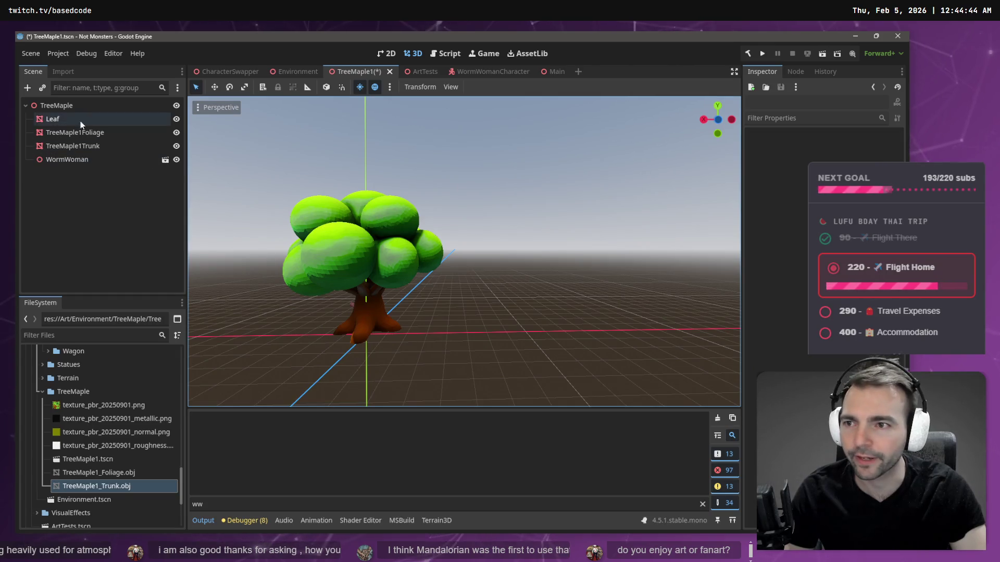
pyautogui.click(80, 120)
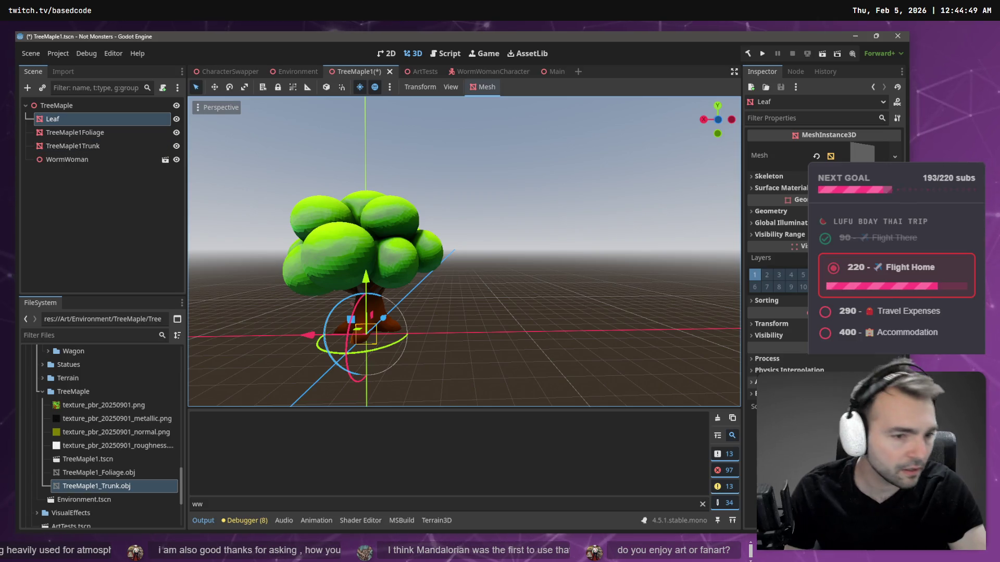
pyautogui.click(777, 324)
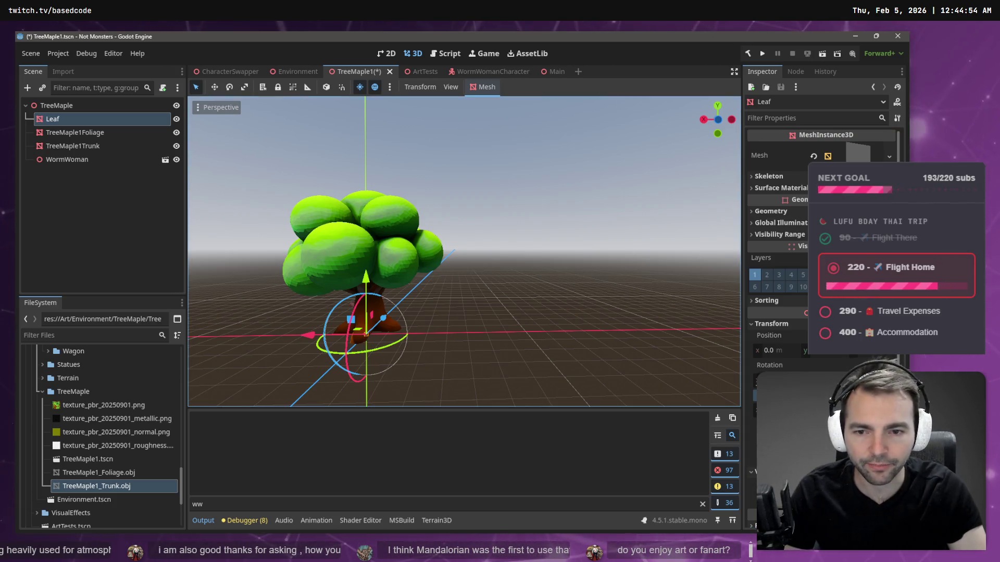
pyautogui.scroll(5, 463, 252)
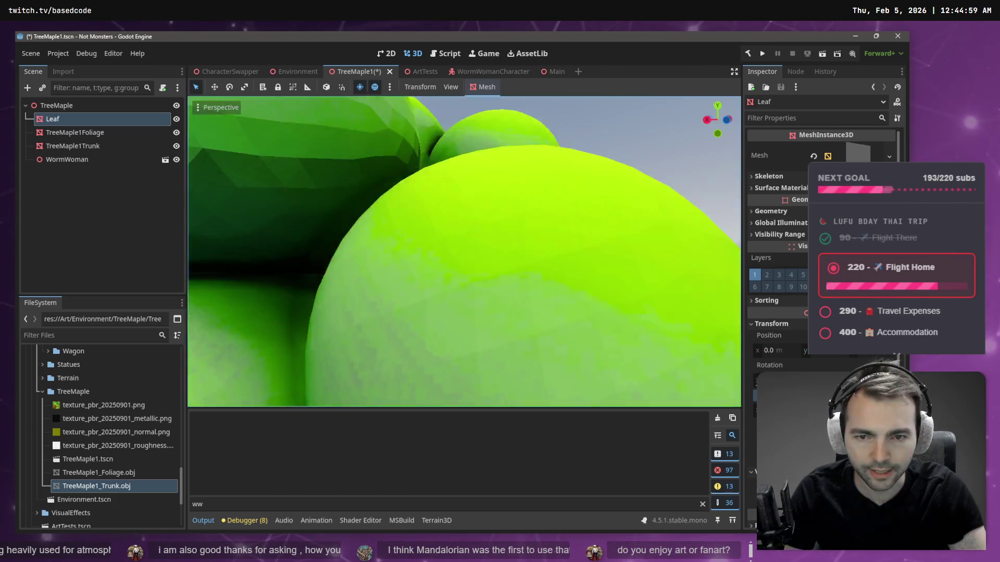
pyautogui.scroll(-6, 510, 248)
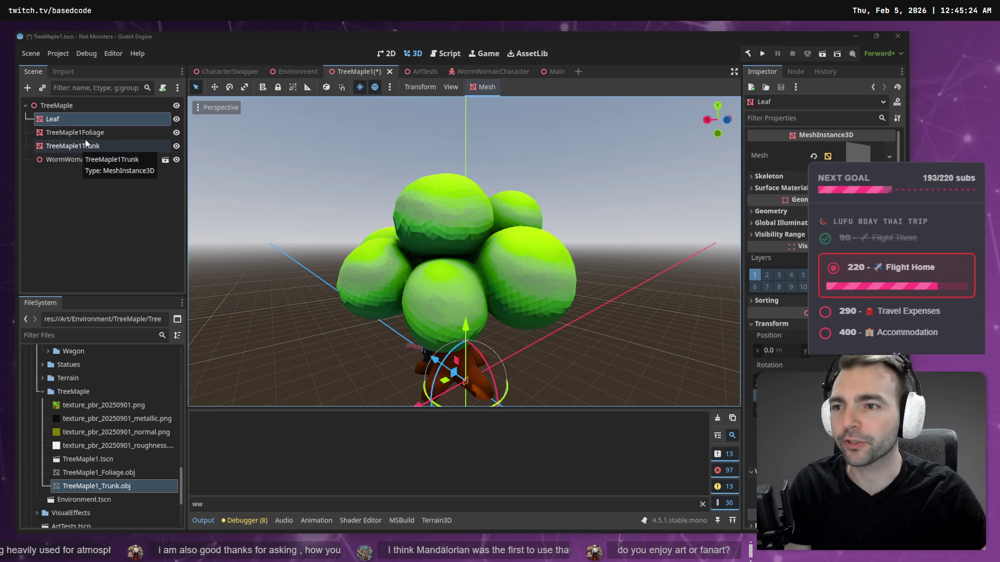
pyautogui.click(83, 105)
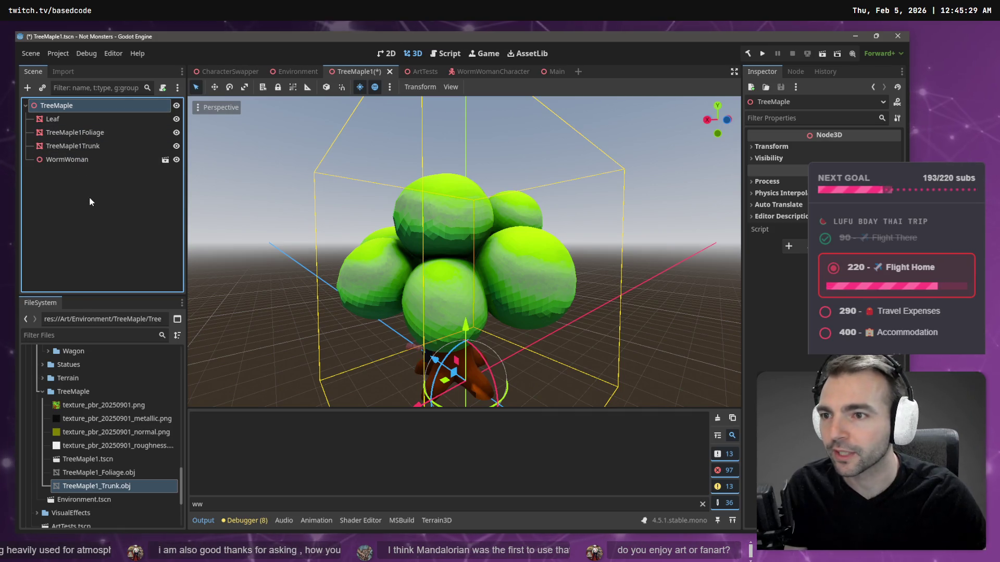
pyautogui.click(77, 121)
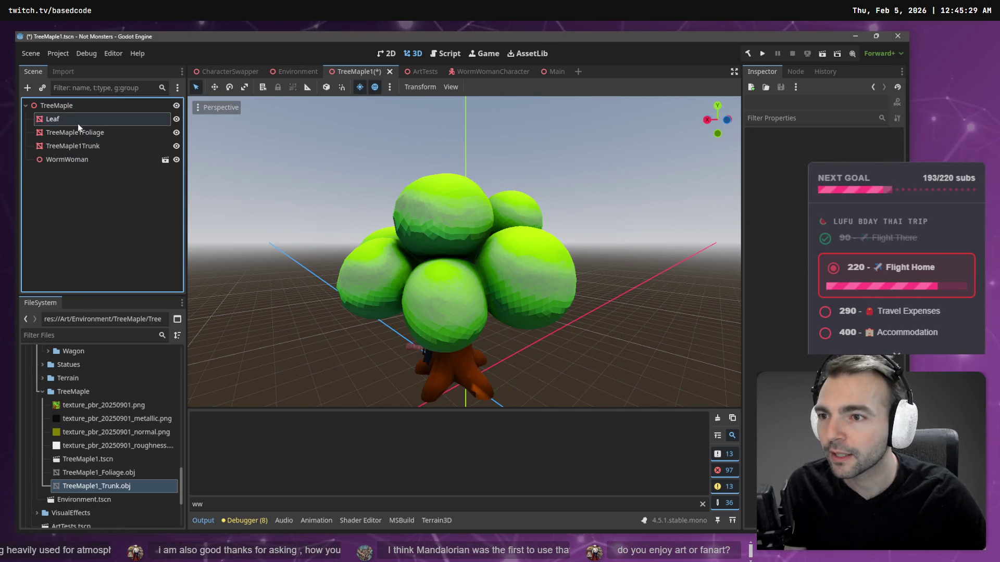
pyautogui.click(77, 111)
pyautogui.rightClick(77, 111)
pyautogui.click(108, 117)
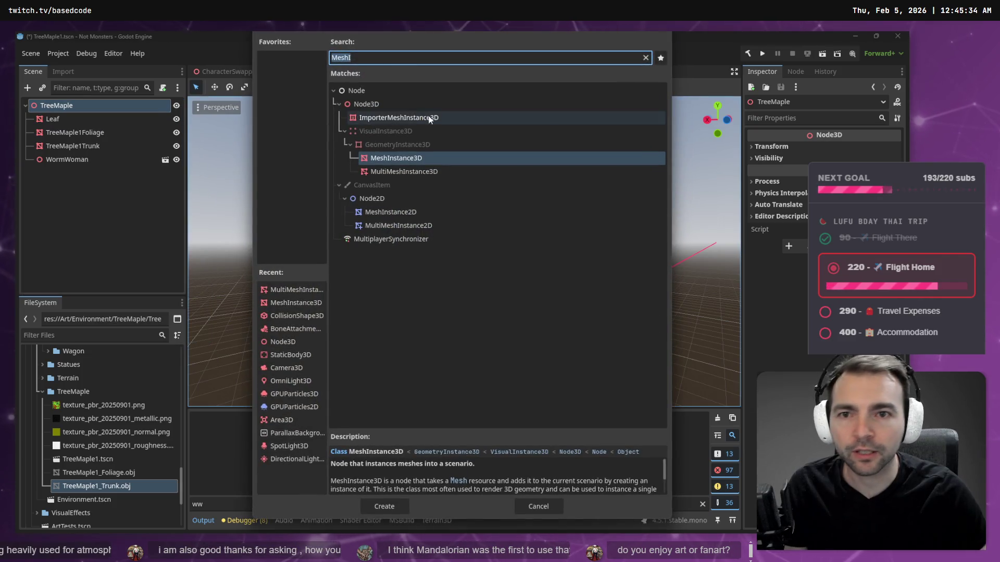
pyautogui.click(408, 171)
pyautogui.doubleClick(423, 173)
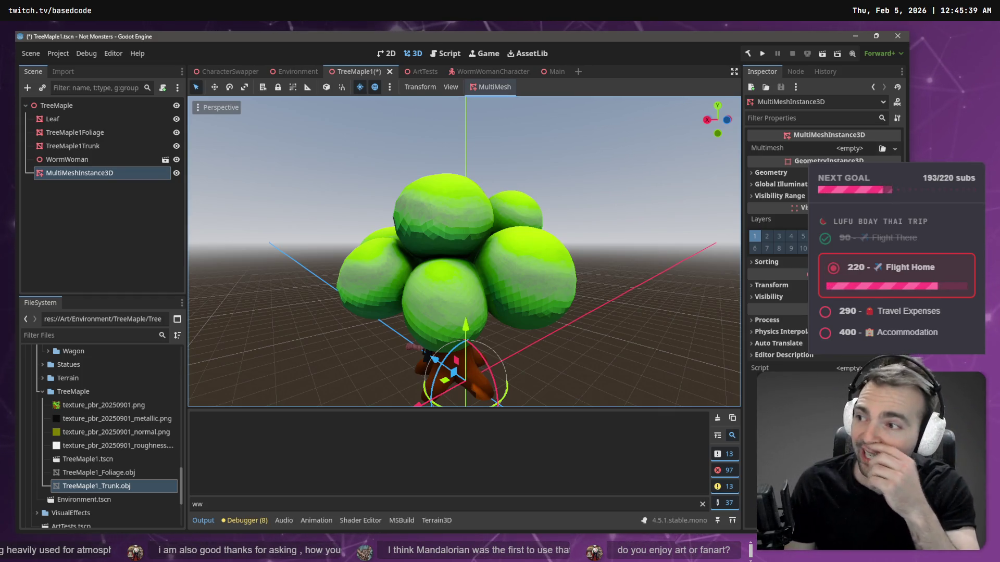
pyautogui.moveTo(352, 355)
pyautogui.mouseDown()
pyautogui.moveTo(365, 344)
pyautogui.moveTo(369, 354)
pyautogui.mouseUp()
pyautogui.moveTo(500, 312); pyautogui.dragTo(508, 316)
pyautogui.scroll(-5, 510, 318)
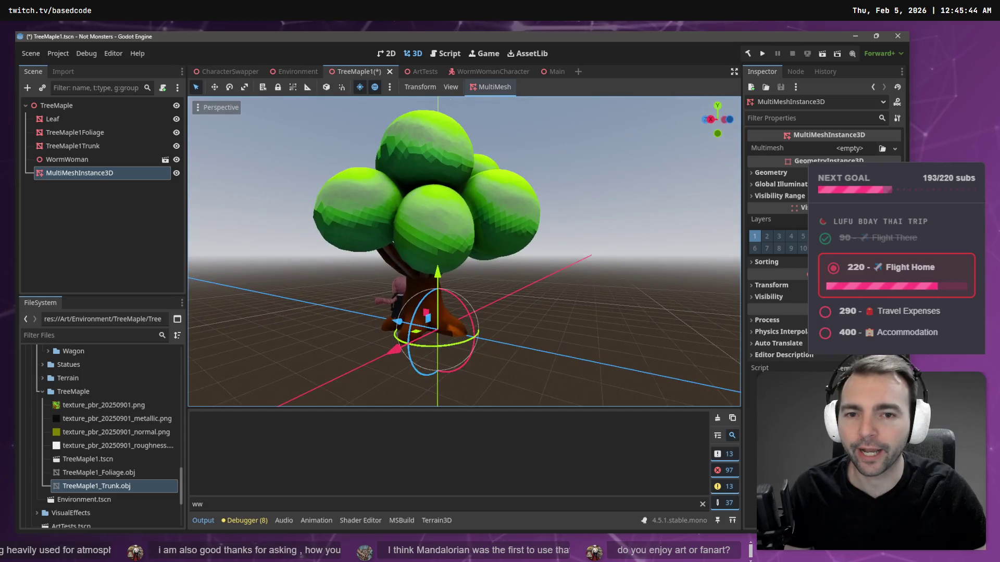
pyautogui.moveTo(542, 316); pyautogui.dragTo(546, 318)
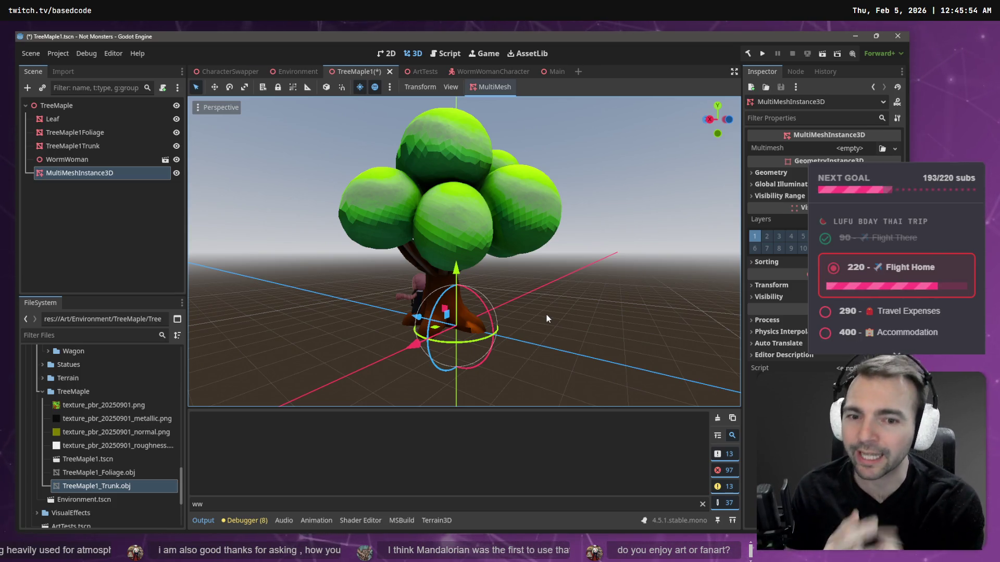
pyautogui.click(492, 90)
pyautogui.click(497, 103)
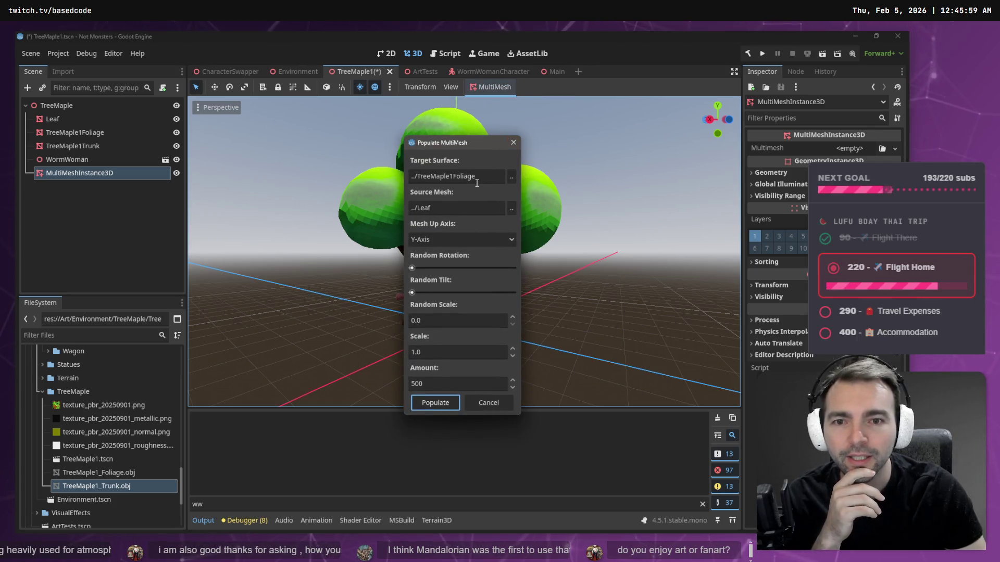
pyautogui.click(432, 404)
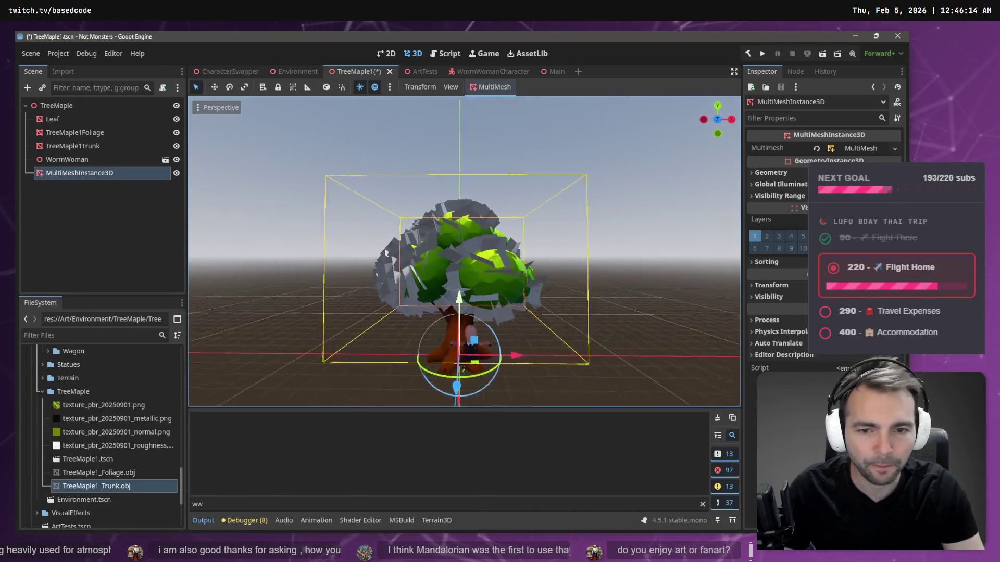
pyautogui.hotkey('ctrl', 'z')
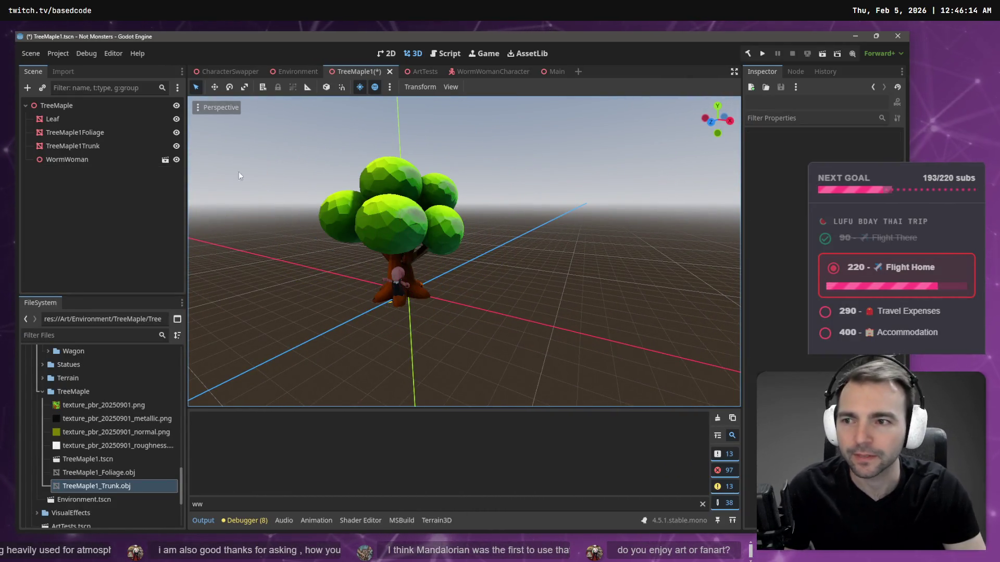
# Step: Save TreeMaple1, then delete the WormWoman node
pyautogui.click(66, 122)
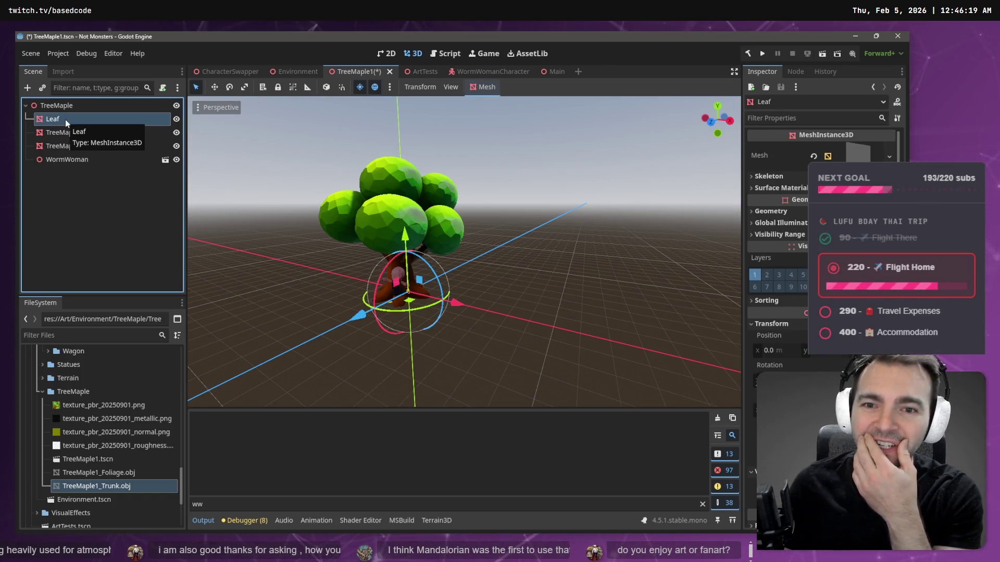
pyautogui.hotkey('ctrl', 's')
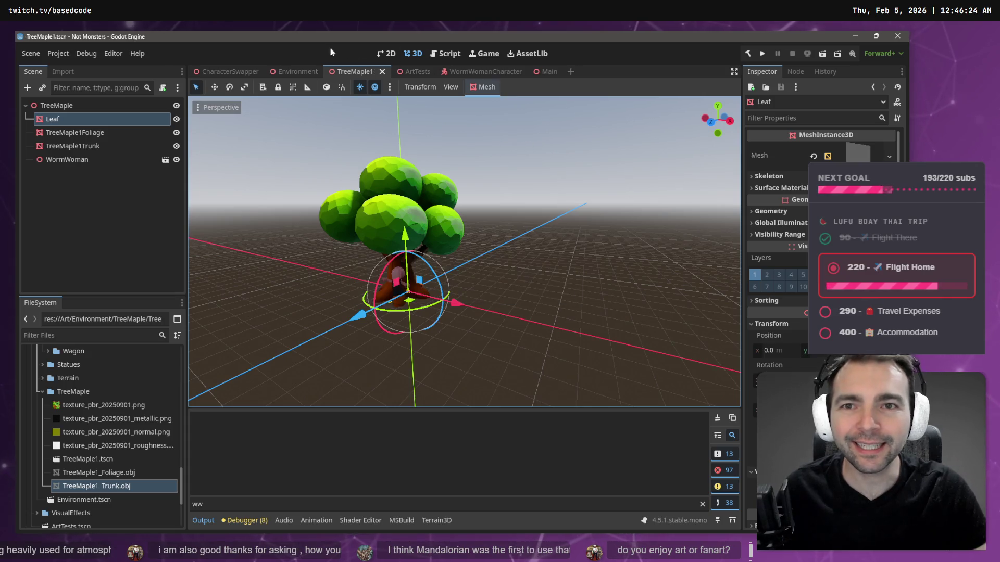
pyautogui.click(85, 159)
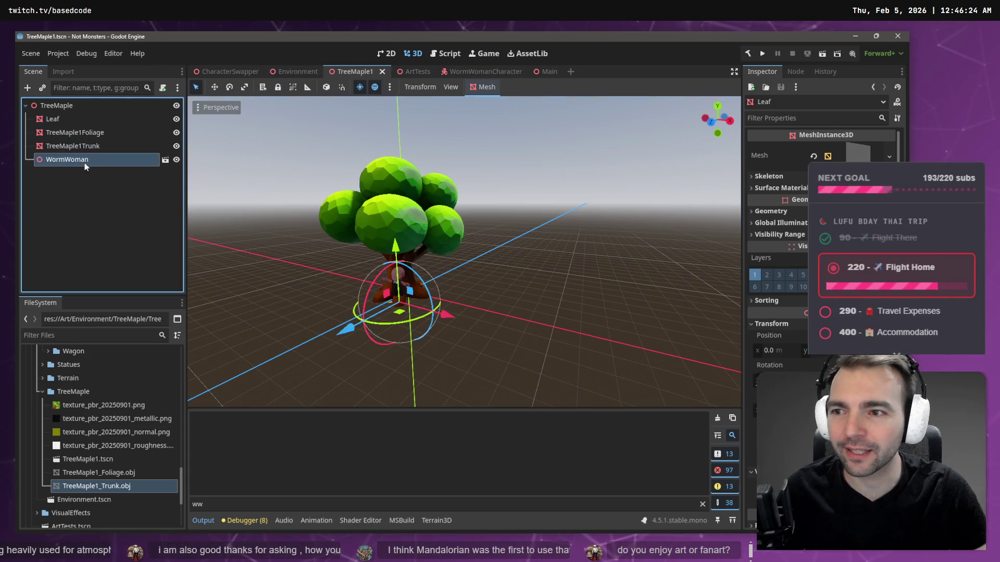
pyautogui.press('Delete')
pyautogui.press('Return')
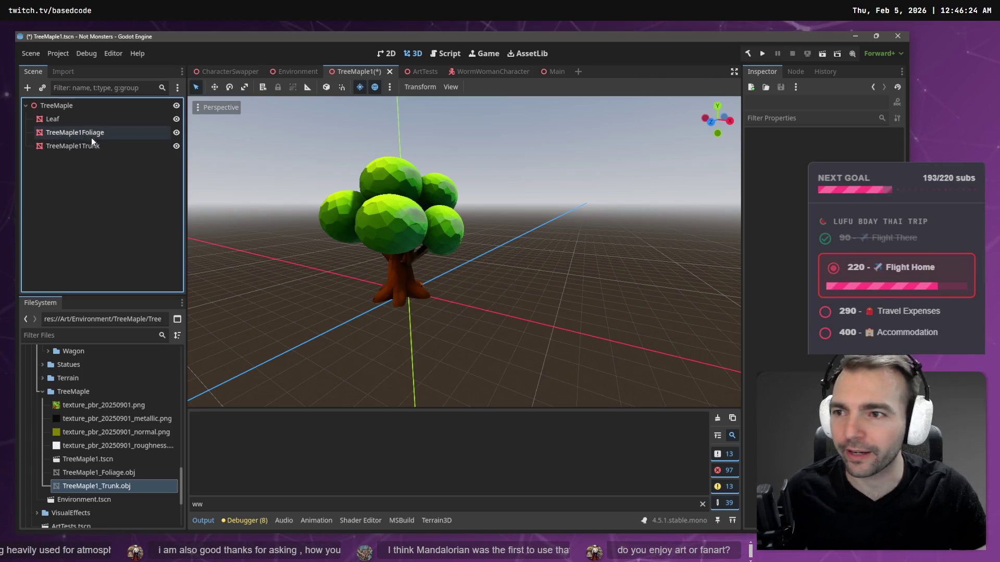
# Step: Delete the Leaf node, save TreeMaple1 again, and switch to the Environment scene
pyautogui.click(81, 121)
pyautogui.press('Delete')
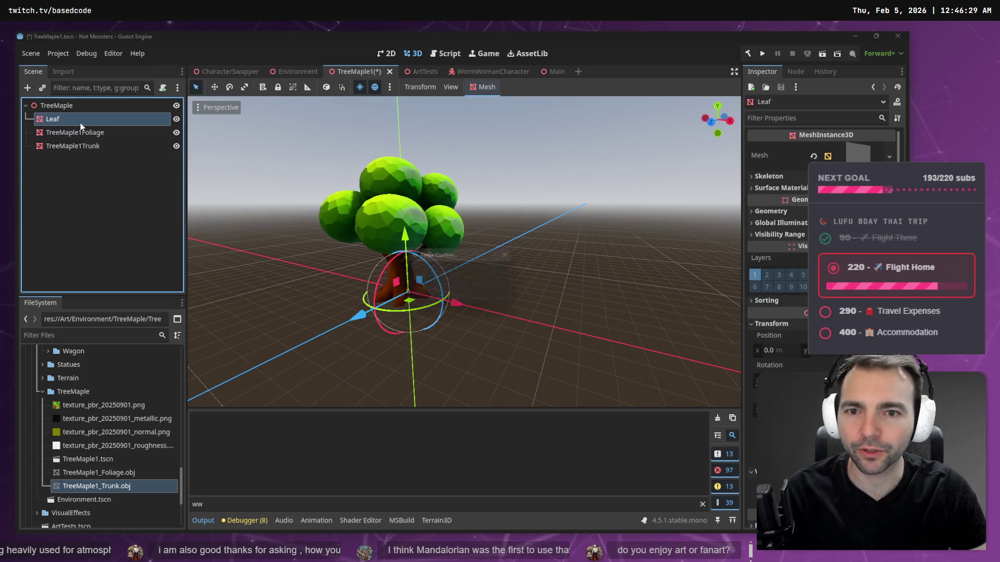
pyautogui.press('Return')
pyautogui.hotkey('ctrl', 's')
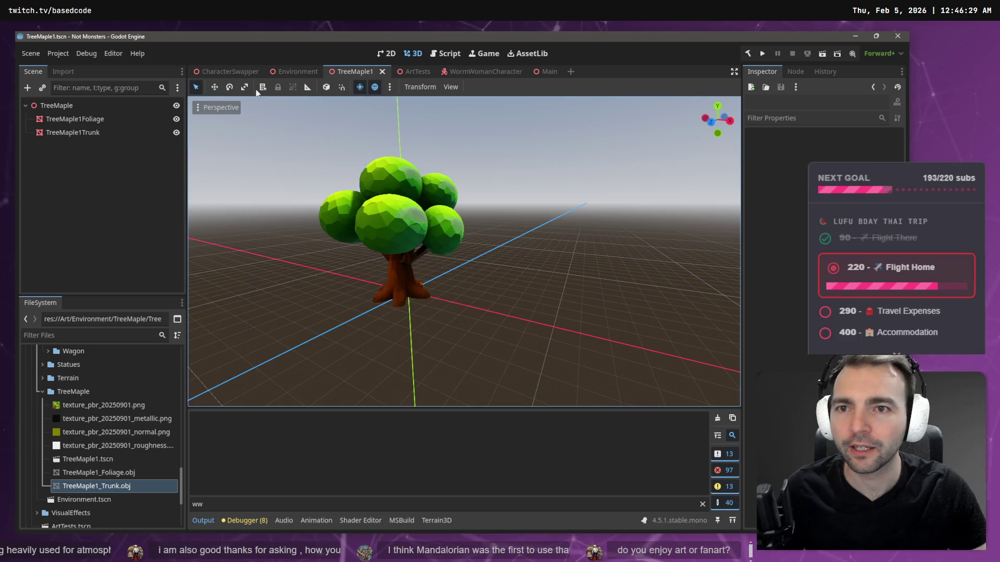
pyautogui.click(289, 72)
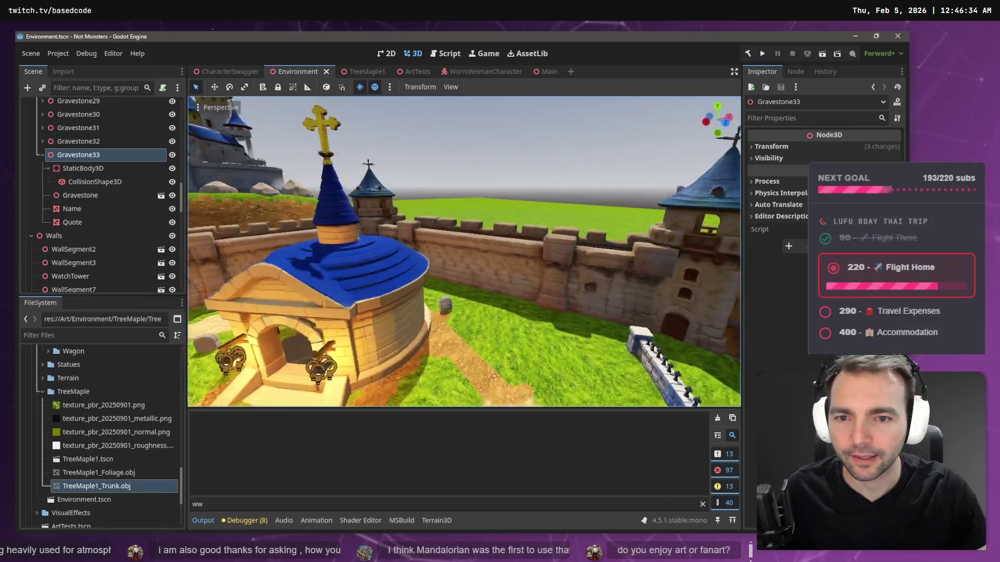
# Step: Drop a maple into Environment and undo it, then inspect TreeMaple1 and return to Environment
pyautogui.moveTo(87, 459)
pyautogui.mouseDown()
pyautogui.moveTo(367, 323)
pyautogui.moveTo(386, 297)
pyautogui.moveTo(359, 316)
pyautogui.moveTo(365, 305)
pyautogui.mouseUp()
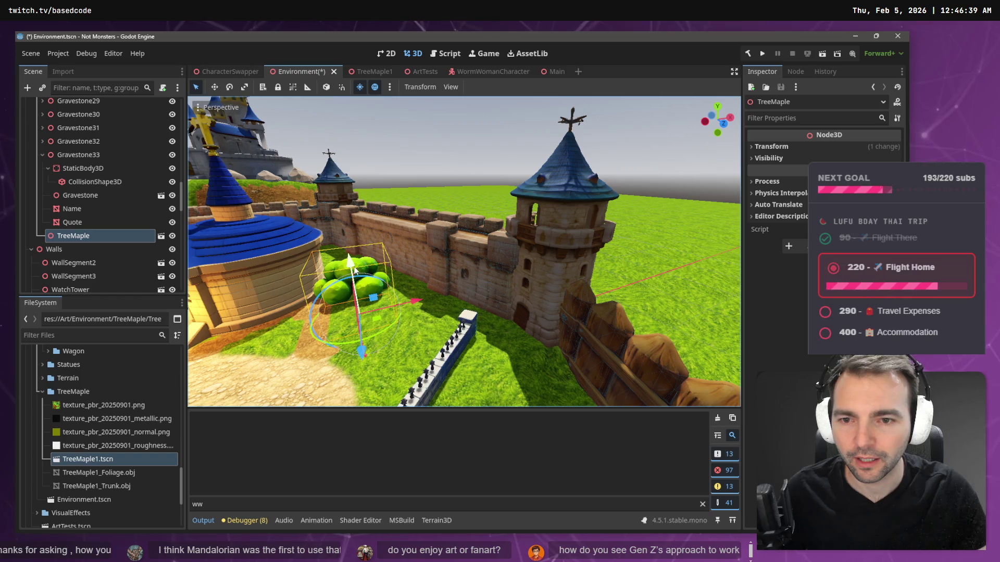
pyautogui.hotkey('ctrl', 'z')
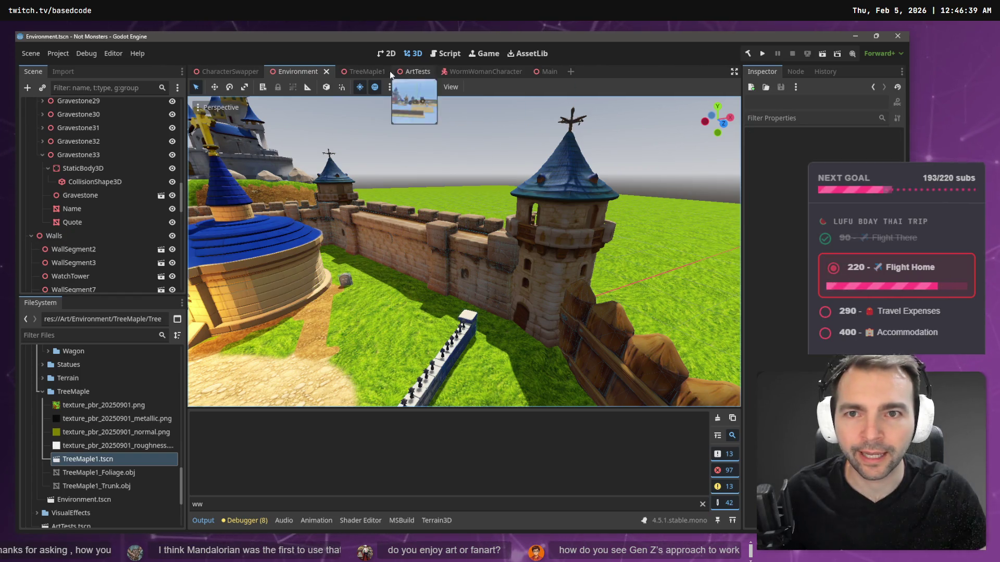
pyautogui.click(364, 71)
pyautogui.scroll(-3, 469, 309)
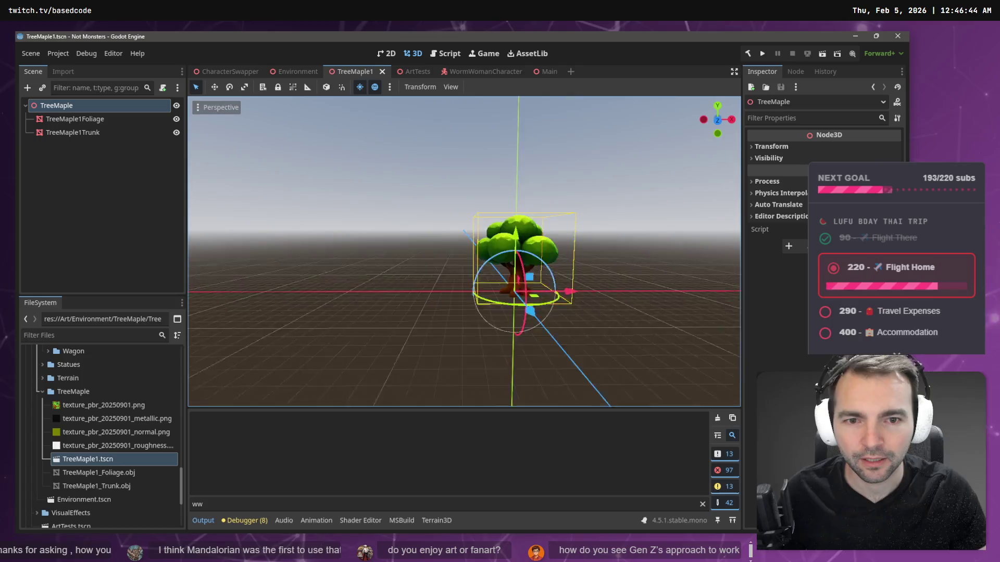
pyautogui.scroll(3, 469, 309)
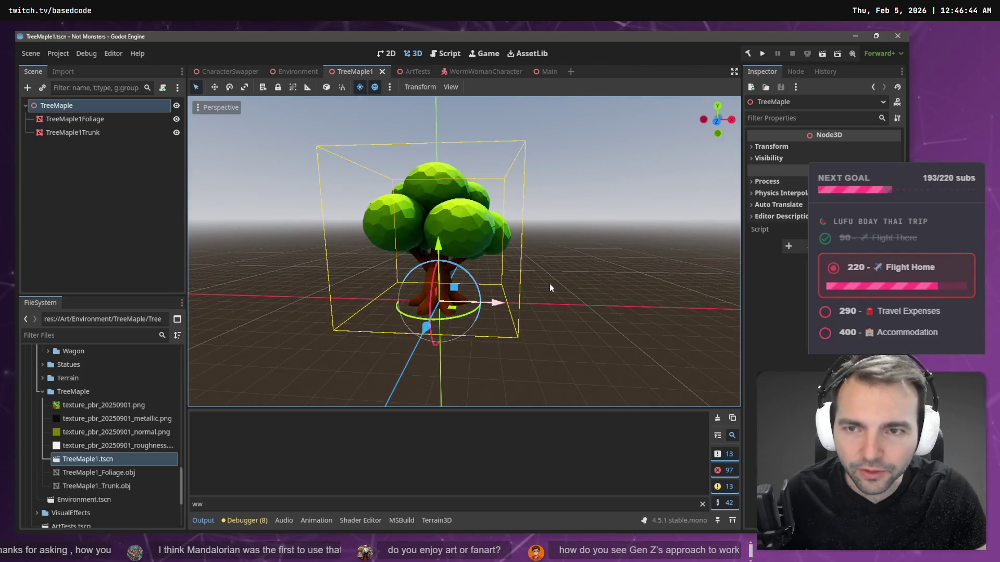
pyautogui.moveTo(540, 71)
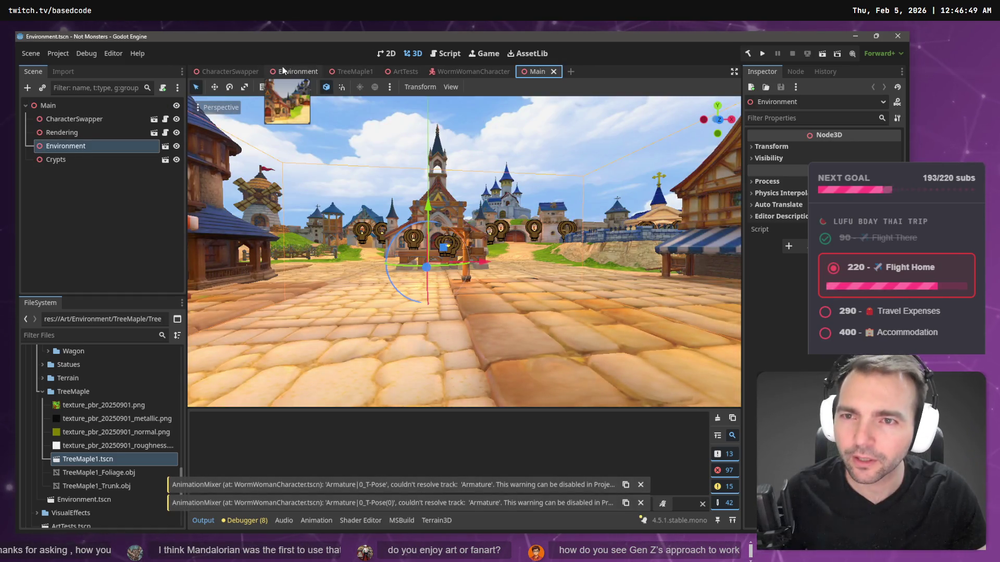
pyautogui.click(283, 70)
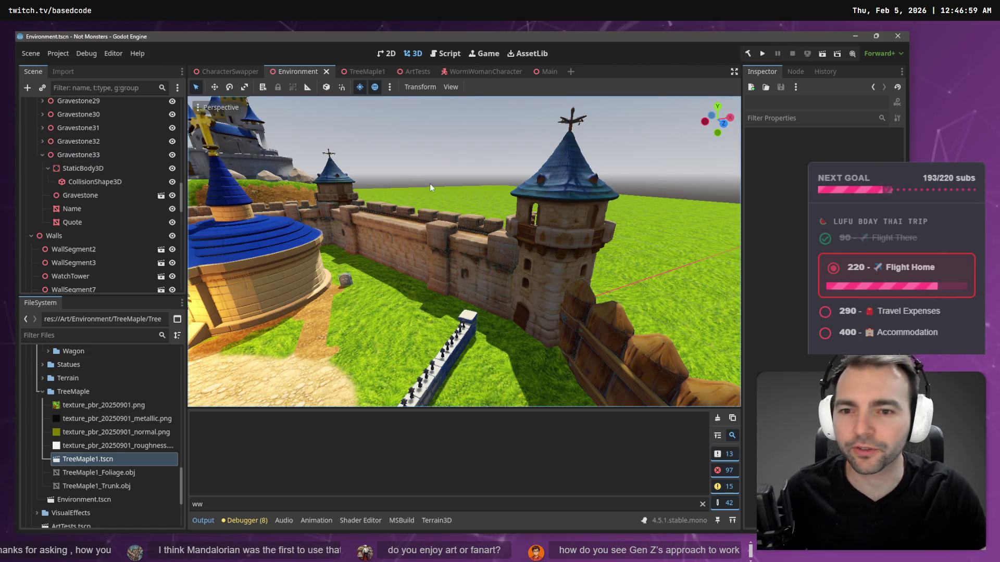
# Step: Place a TreeMaple1 instance beside the chapel and raise it about 3 units
pyautogui.press('s')
pyautogui.press('w')
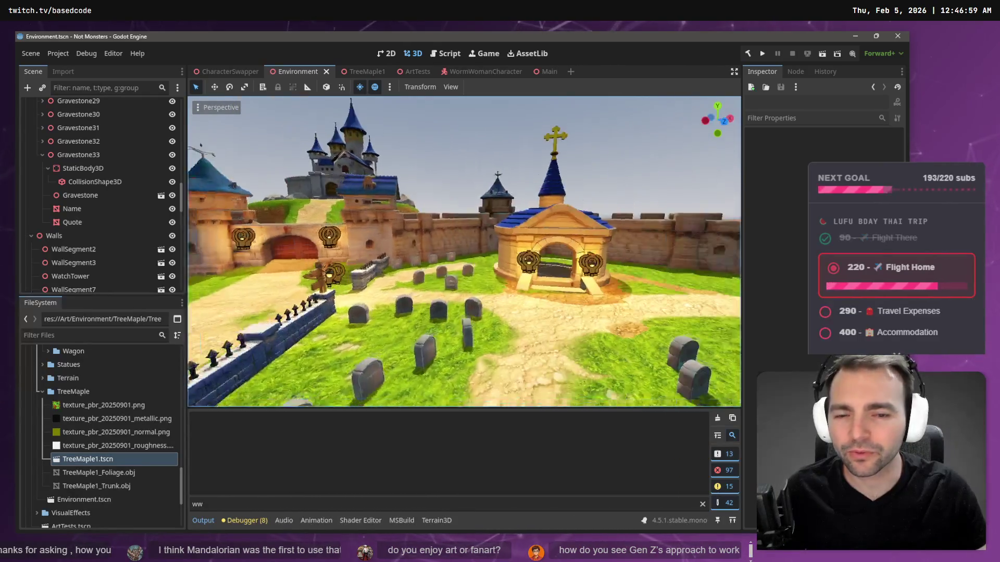
pyautogui.press('s')
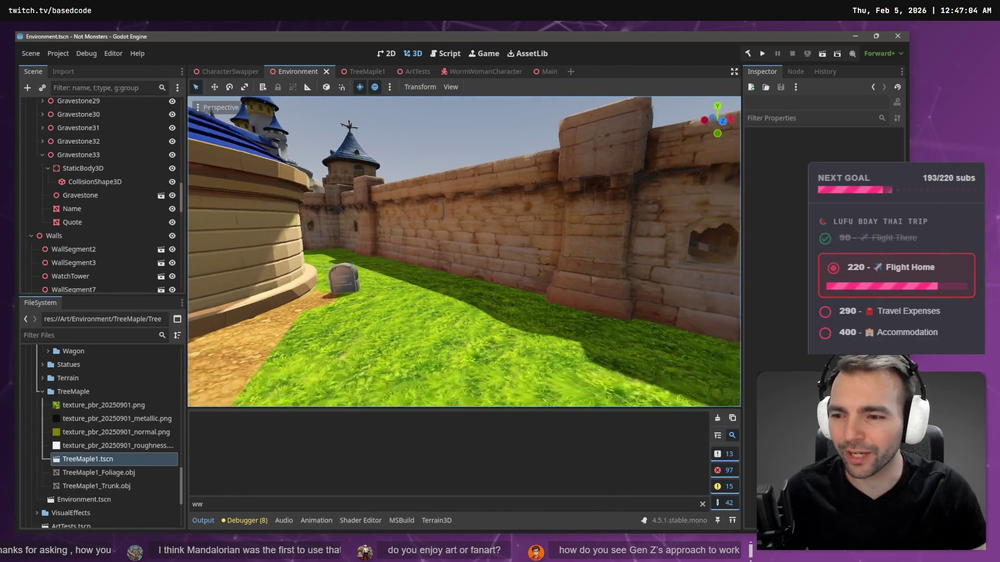
pyautogui.click(94, 460)
pyautogui.moveTo(93, 457)
pyautogui.mouseDown()
pyautogui.moveTo(421, 306)
pyautogui.moveTo(429, 336)
pyautogui.mouseUp()
pyautogui.moveTo(431, 285)
pyautogui.mouseDown()
pyautogui.moveTo(432, 227)
pyautogui.moveTo(435, 236)
pyautogui.mouseUp()
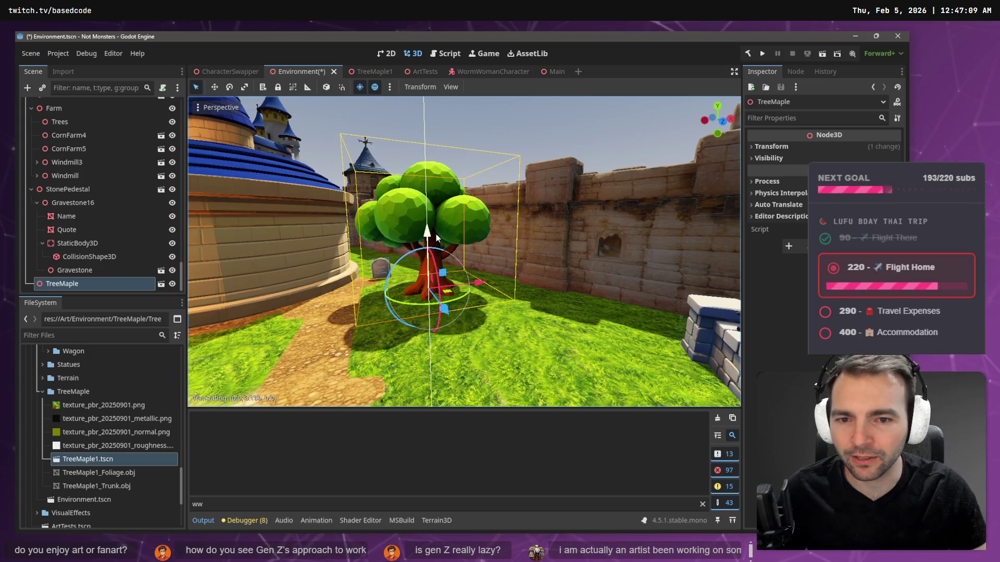
# Step: Nudge the tree's height slightly next to the tower and save the Environment scene
pyautogui.scroll(-5, 435, 235)
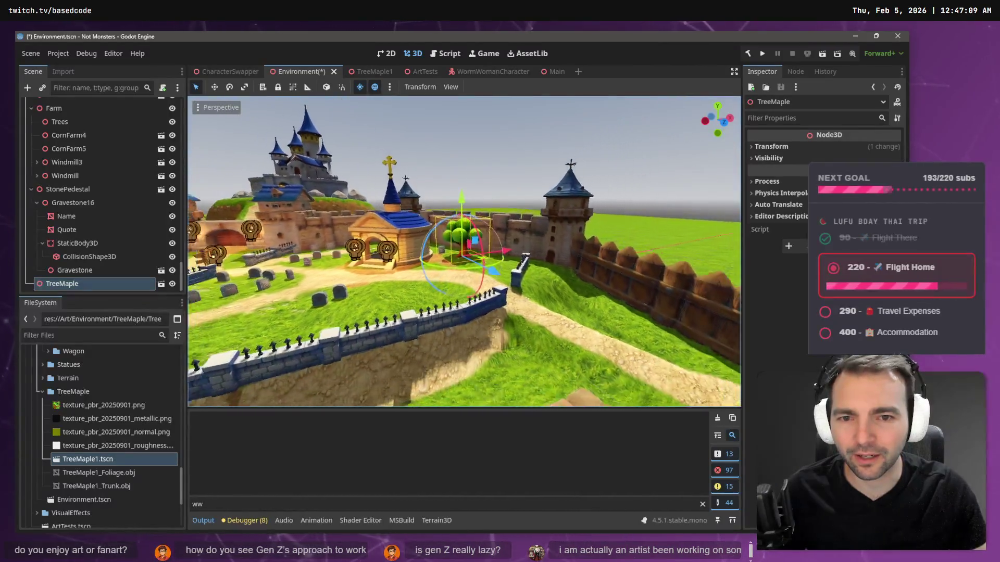
pyautogui.scroll(5, 436, 236)
pyautogui.press('w')
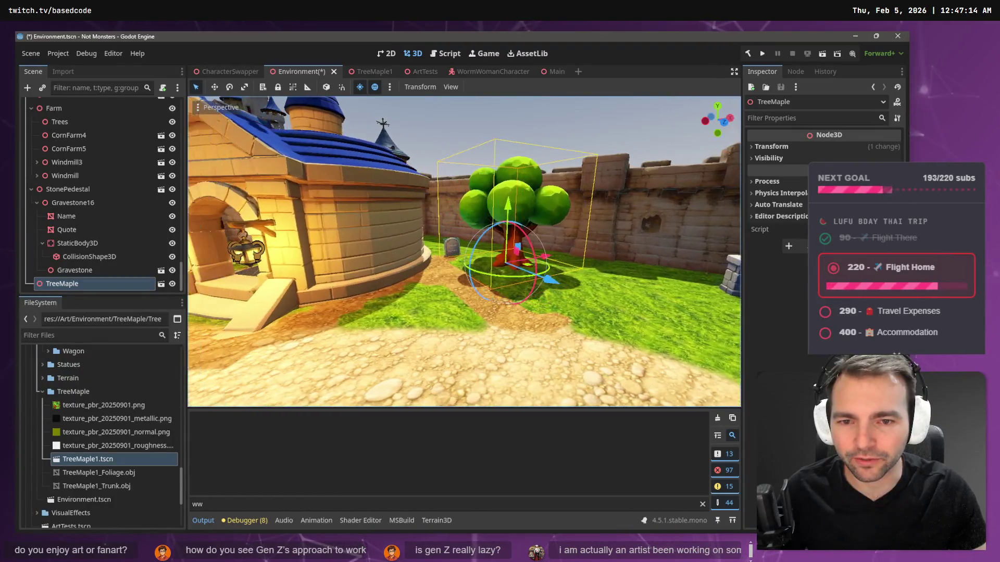
pyautogui.press('d')
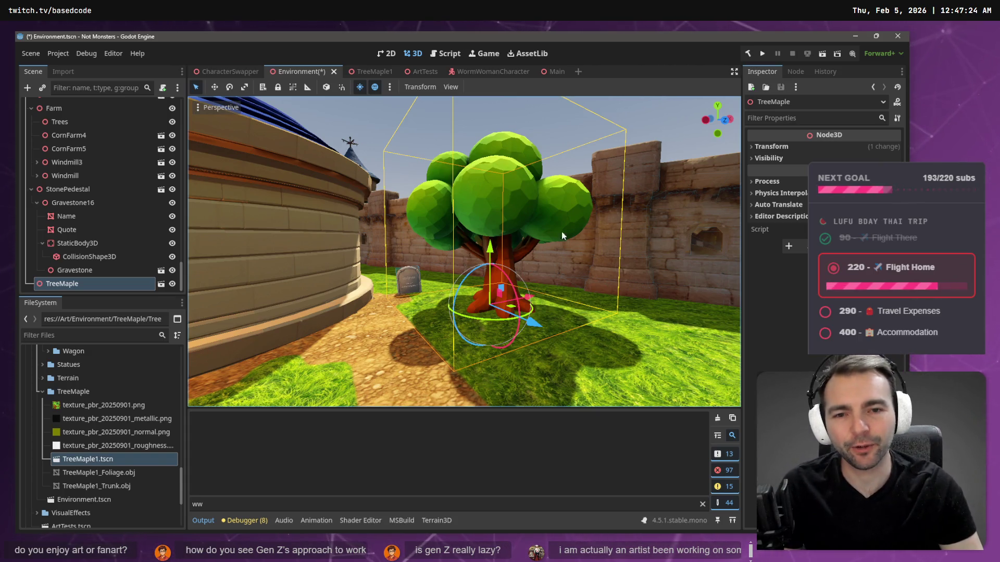
pyautogui.moveTo(490, 249); pyautogui.dragTo(501, 246)
pyautogui.scroll(-2, 502, 246)
pyautogui.scroll(-5, 501, 246)
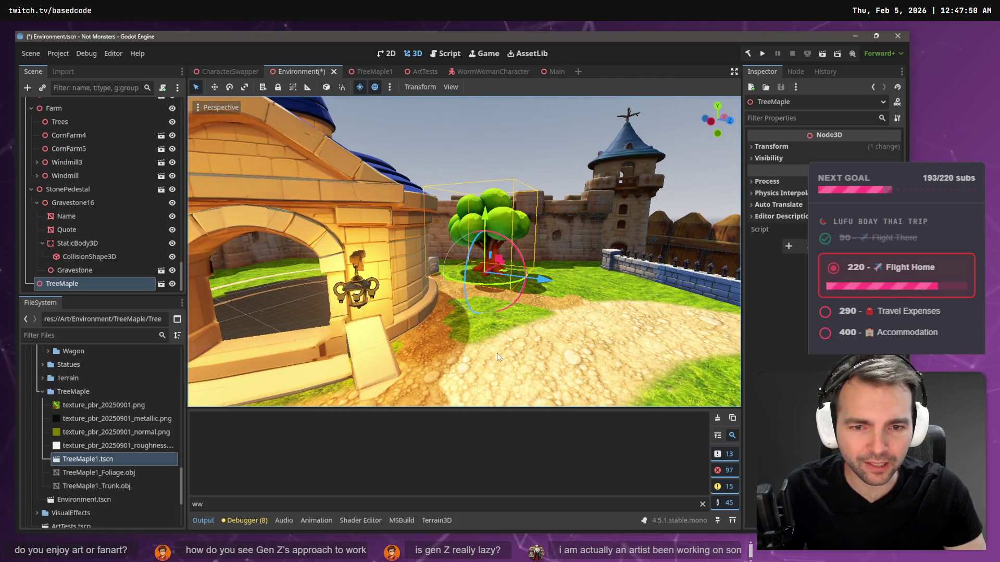
pyautogui.hotkey('ctrl', 's')
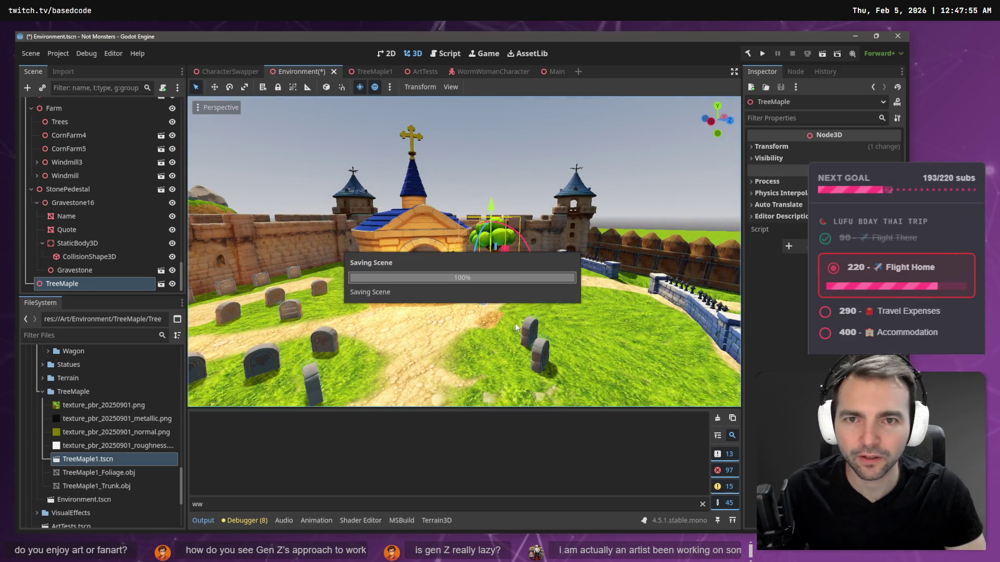
pyautogui.press('F5')
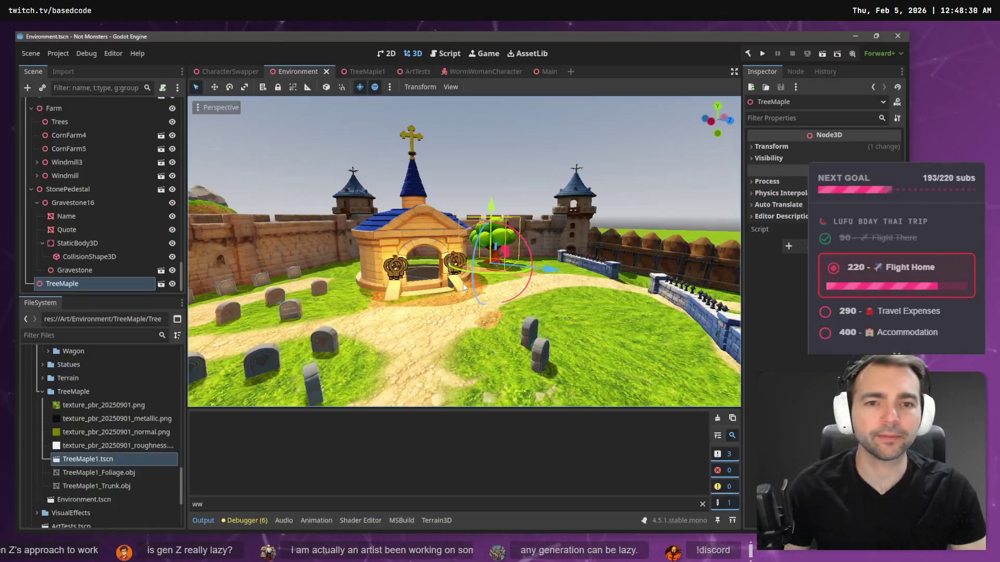
# Step: Reimport the maple's foliage and trunk OBJ files with Scale Mesh 8.0 on x, y and z
pyautogui.click(364, 72)
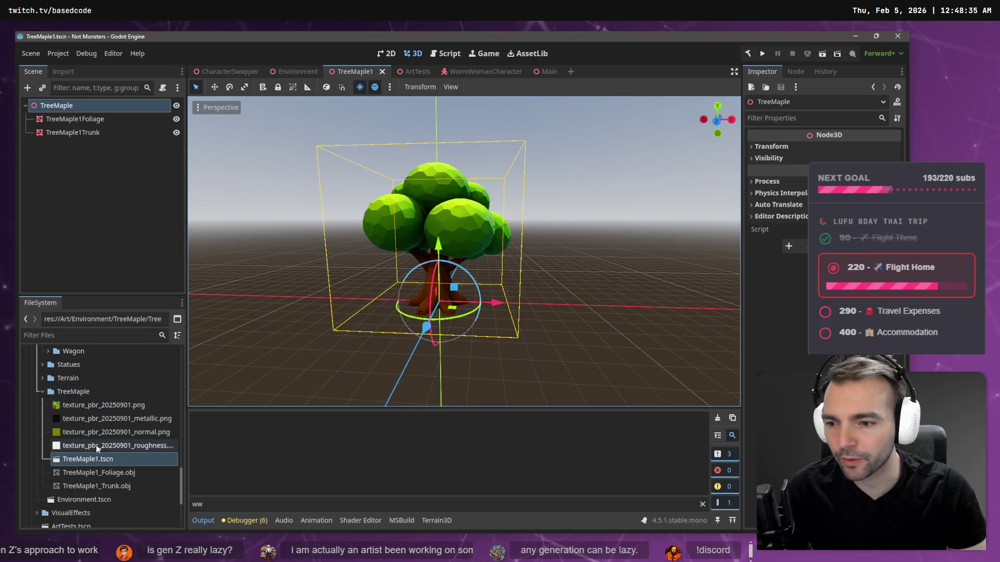
pyautogui.click(114, 473)
pyautogui.keyDown('shift'); pyautogui.click(104, 486); pyautogui.keyUp('shift')
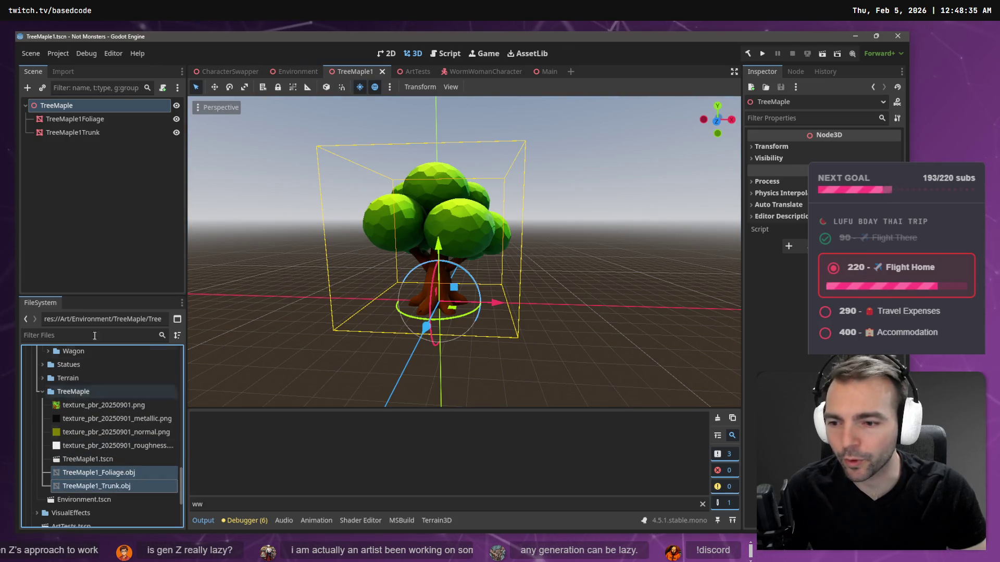
pyautogui.click(63, 71)
pyautogui.click(60, 209)
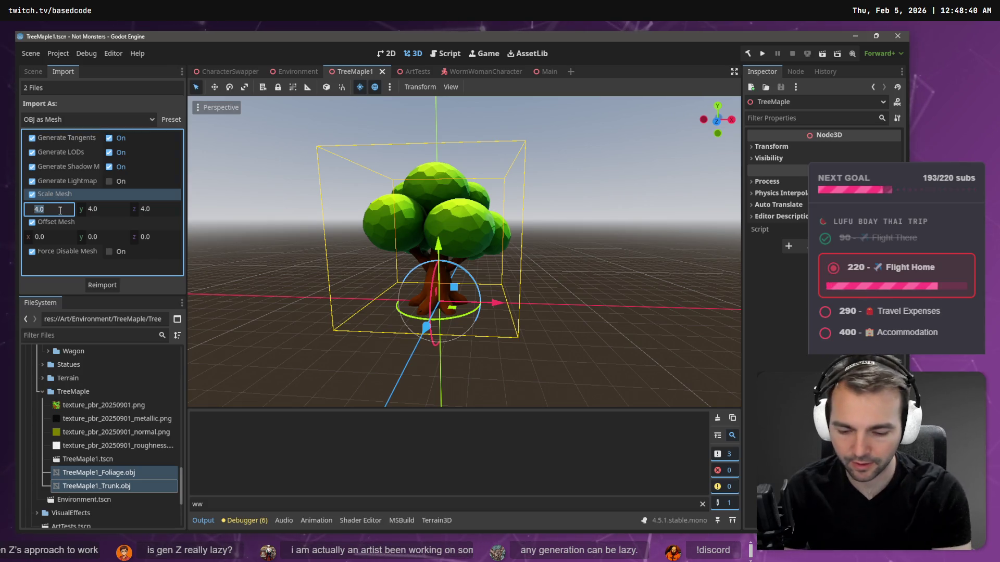
pyautogui.write('8')
pyautogui.press('Return')
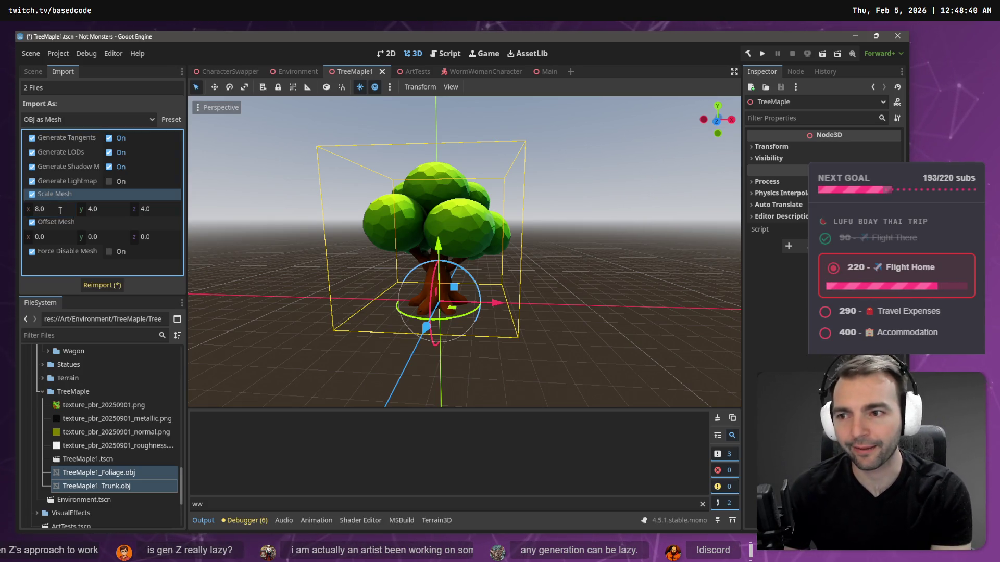
pyautogui.click(53, 209)
pyautogui.write('8')
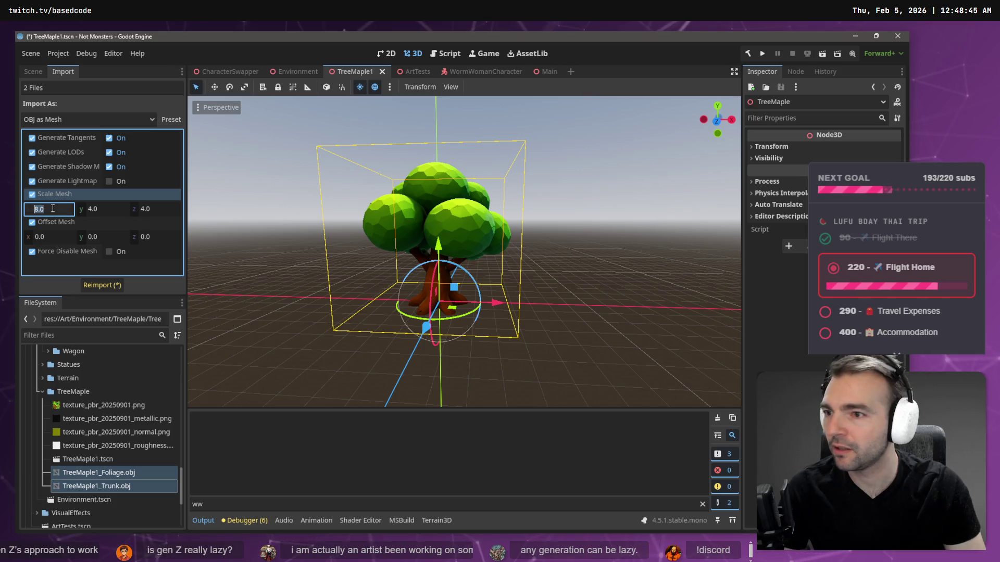
pyautogui.click(166, 209)
pyautogui.write('8.0')
pyautogui.click(115, 285)
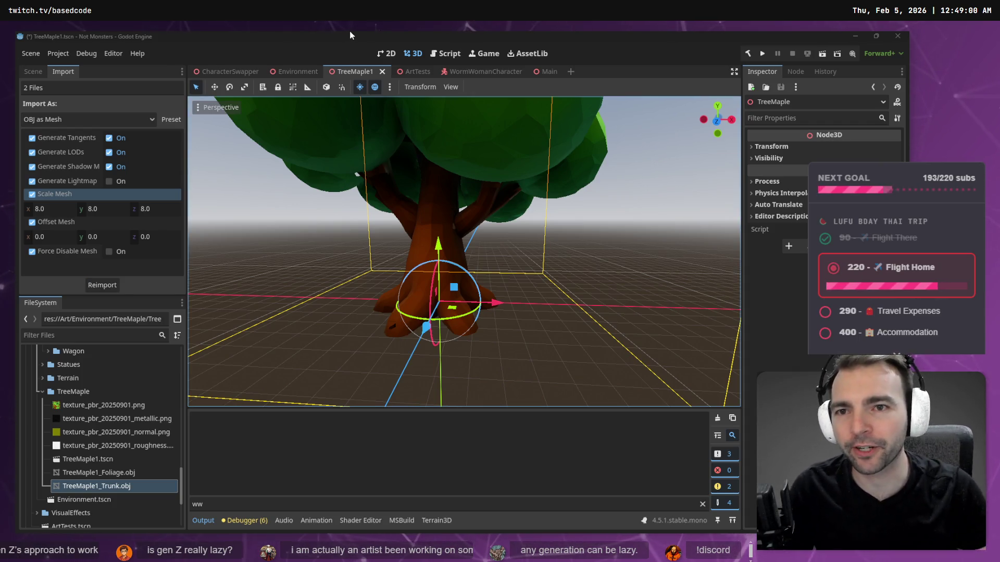
pyautogui.click(298, 67)
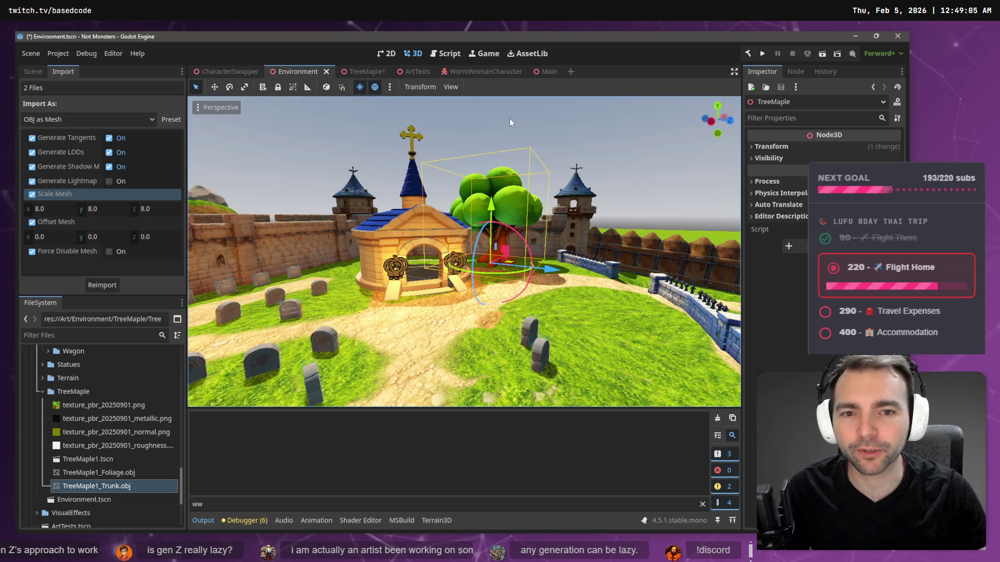
# Step: Select the enlarged maple and move it about 2.8 units forward along Z
pyautogui.click(509, 123)
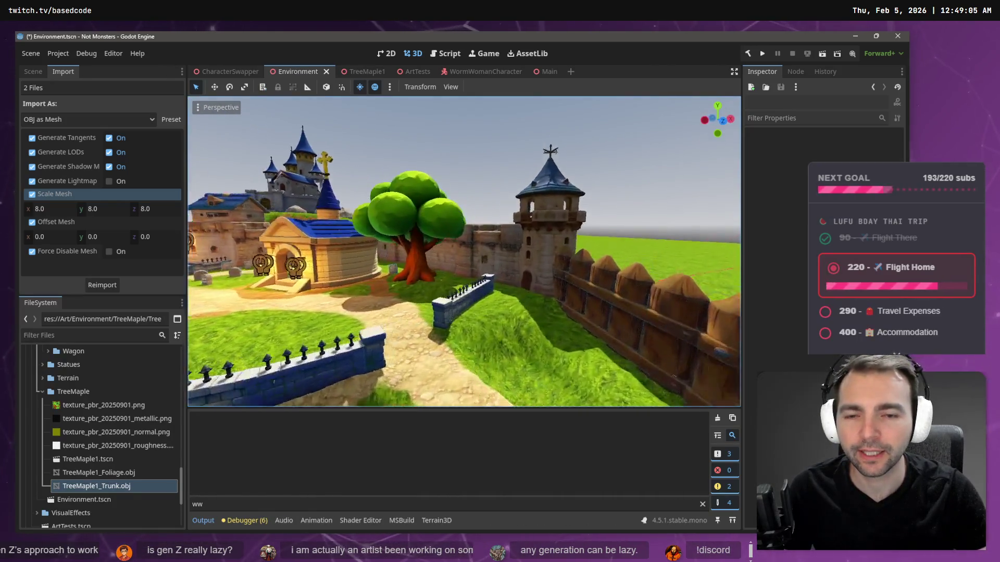
pyautogui.press('w')
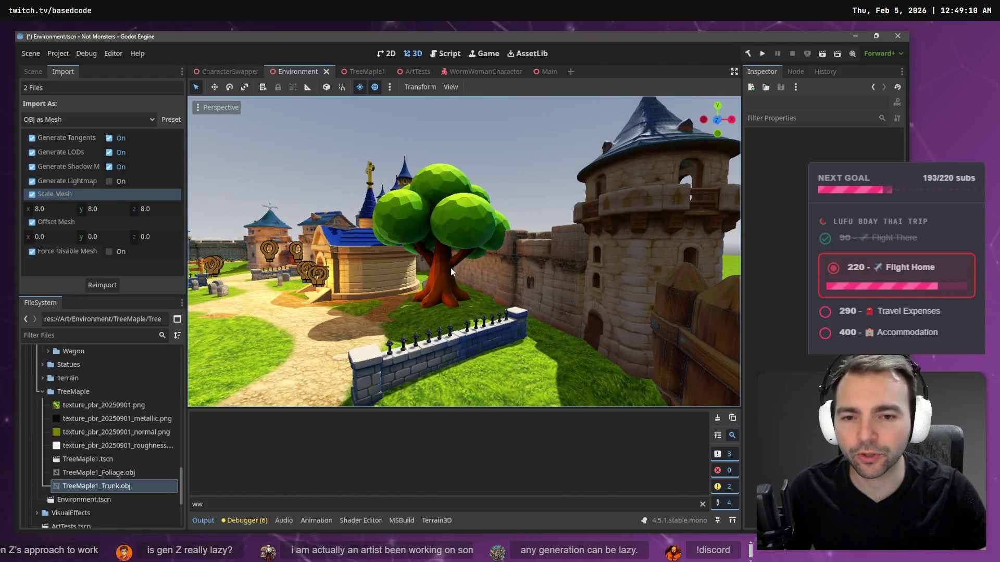
pyautogui.click(451, 271)
pyautogui.press('f')
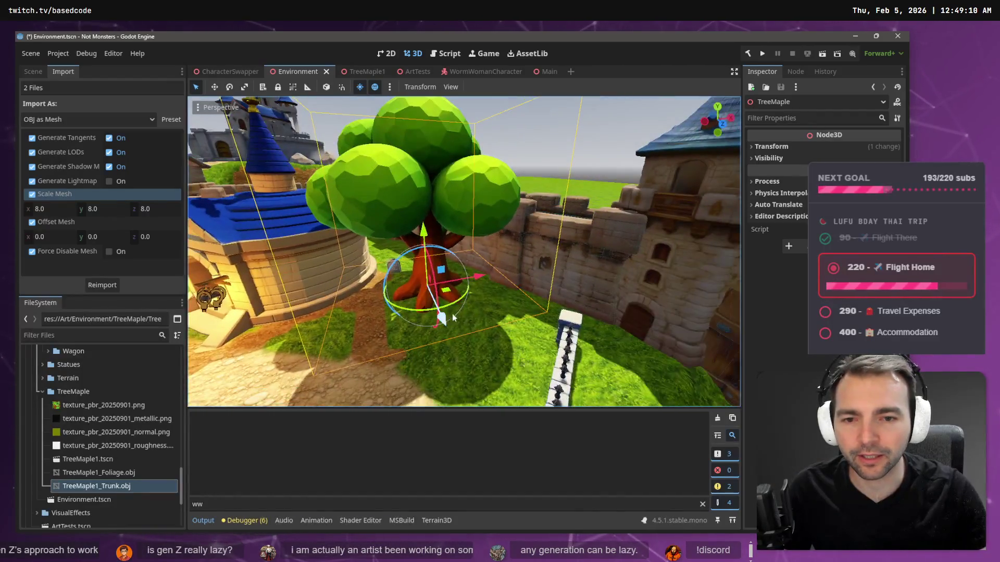
pyautogui.moveTo(454, 317); pyautogui.dragTo(457, 312)
pyautogui.press('s')
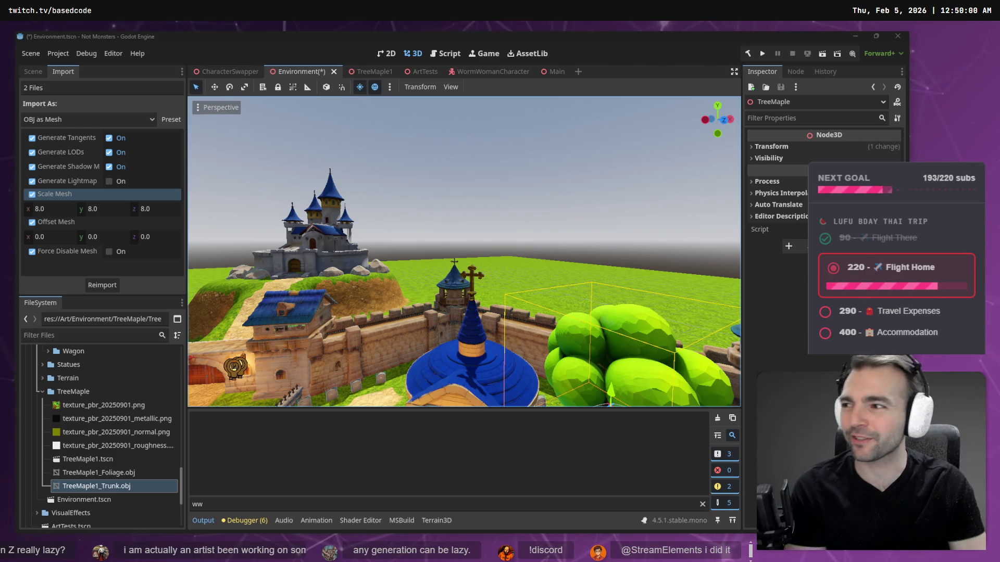
# Step: Shift the maple tree about 0.8 units sideways beside the chapel
pyautogui.moveTo(507, 277)
pyautogui.mouseDown()
pyautogui.moveTo(489, 273)
pyautogui.moveTo(518, 270)
pyautogui.mouseUp()
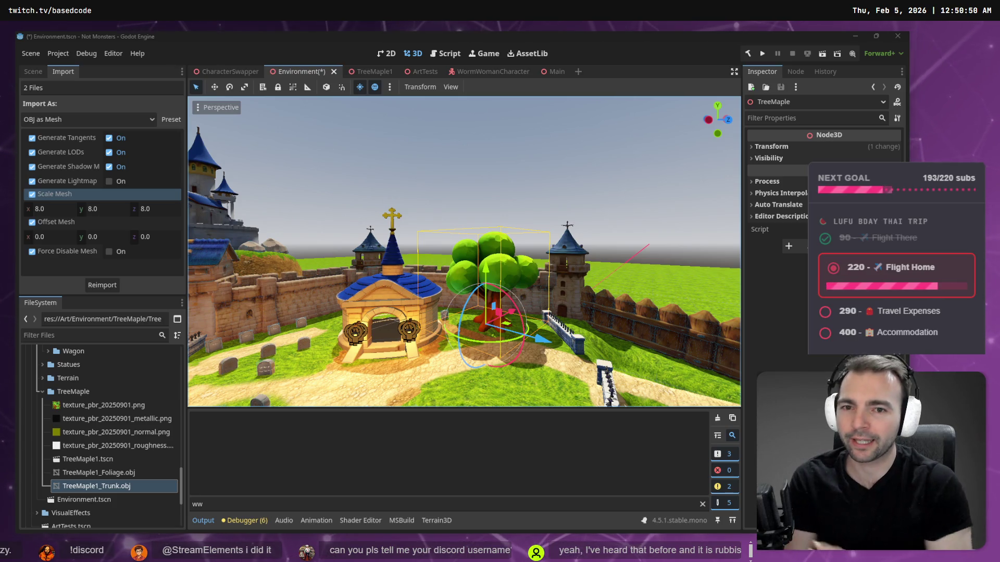
pyautogui.click(394, 165)
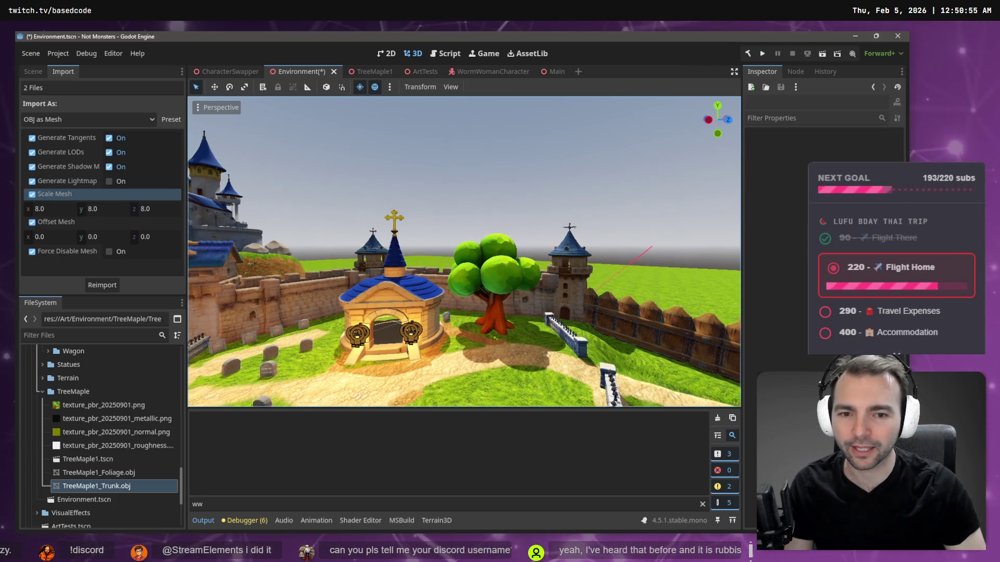
pyautogui.scroll(4, 391, 172)
pyautogui.scroll(-5, 417, 270)
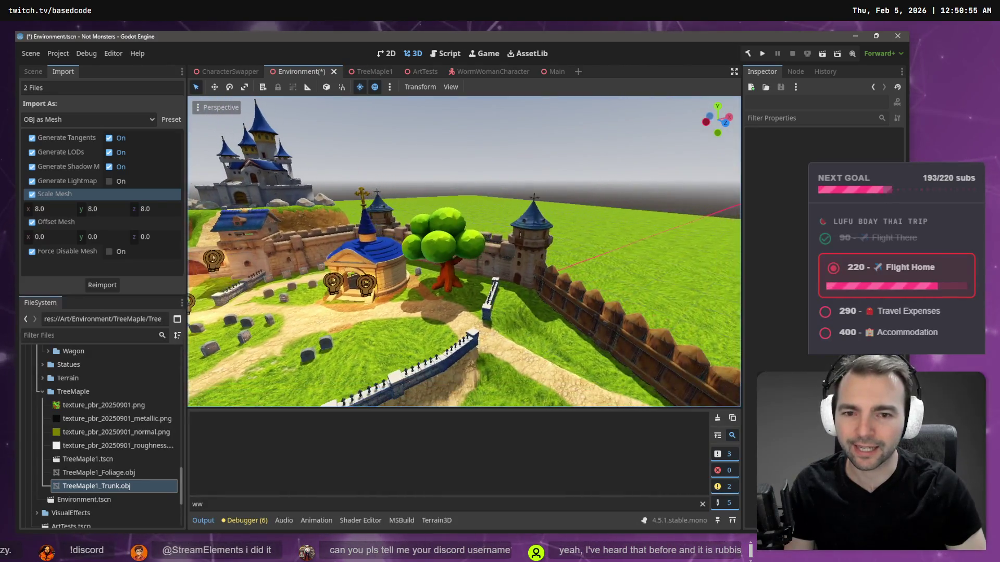
pyautogui.click(416, 270)
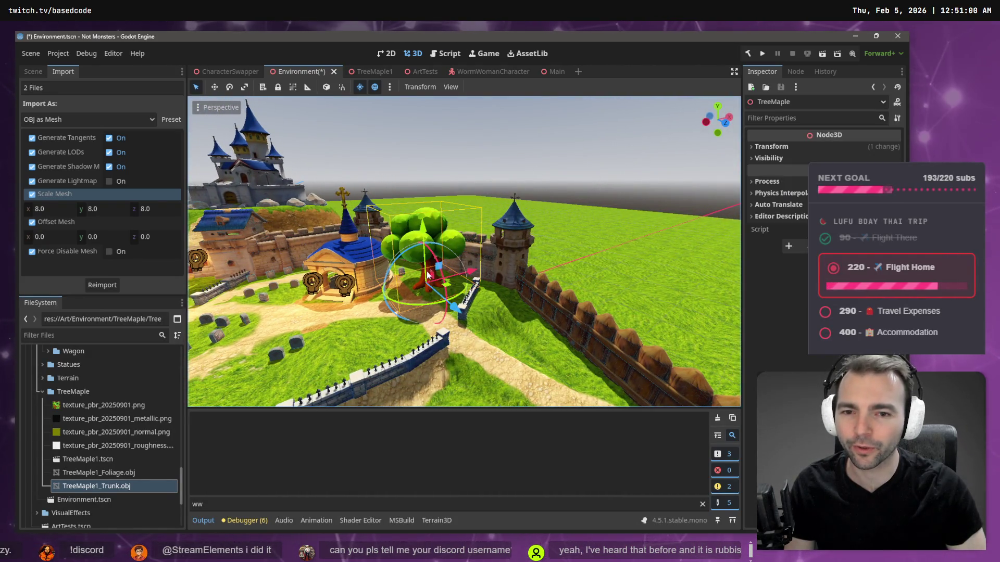
pyautogui.moveTo(460, 271); pyautogui.dragTo(476, 275)
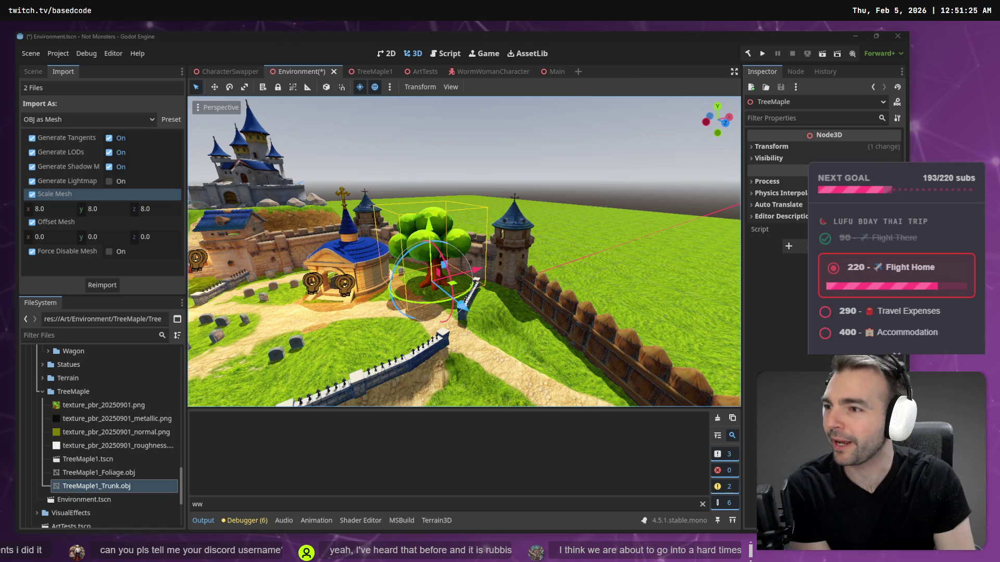
# Step: Fly around the maple for a close look, then select it in the viewport
pyautogui.click(481, 152)
pyautogui.press('w')
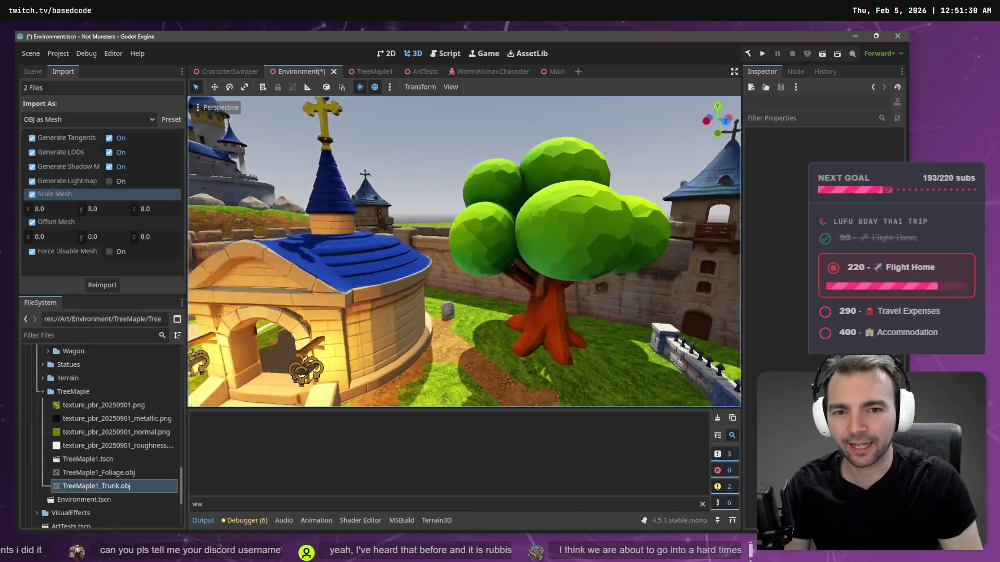
pyautogui.press('s')
pyautogui.press('w')
pyautogui.press('s')
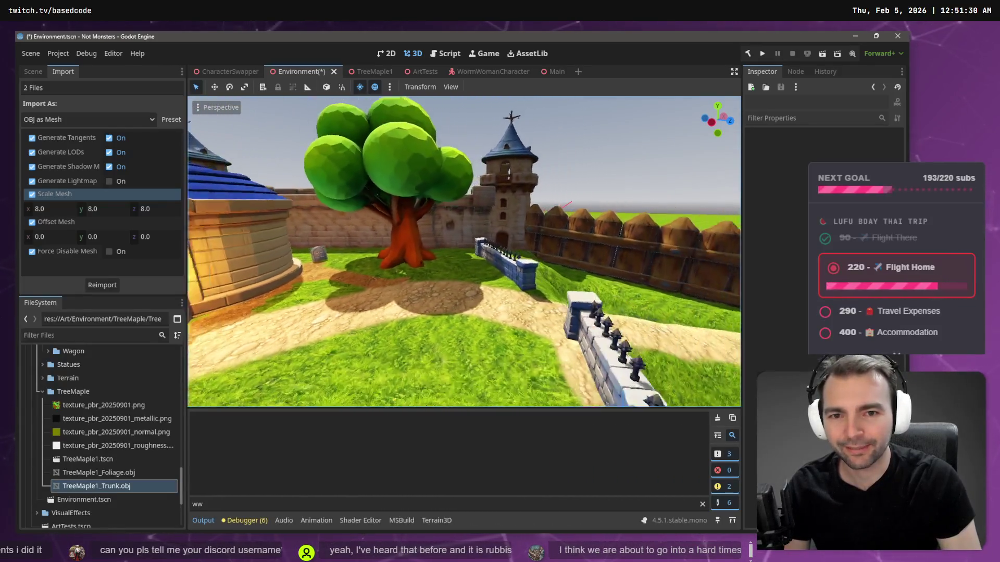
pyautogui.press('s')
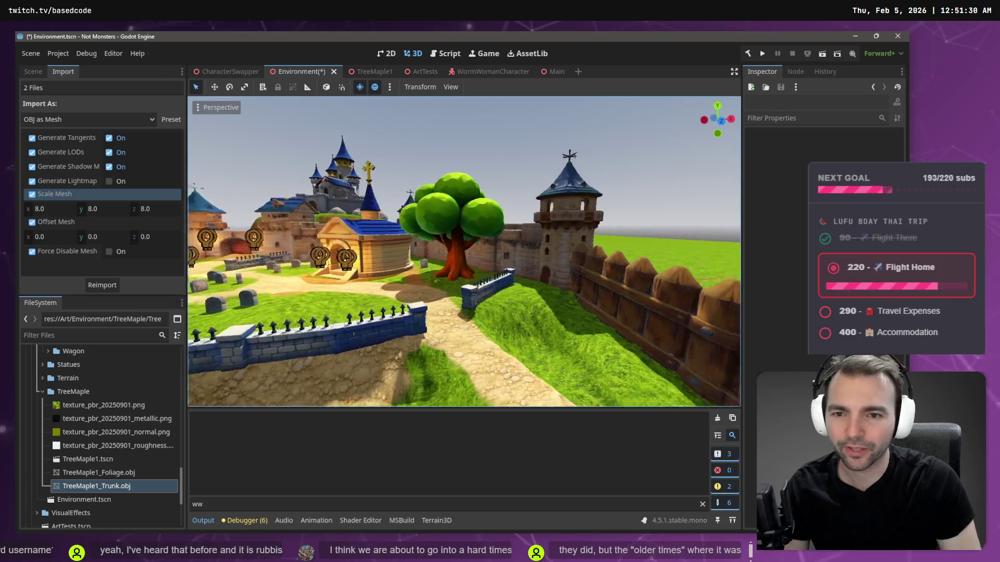
pyautogui.press('w')
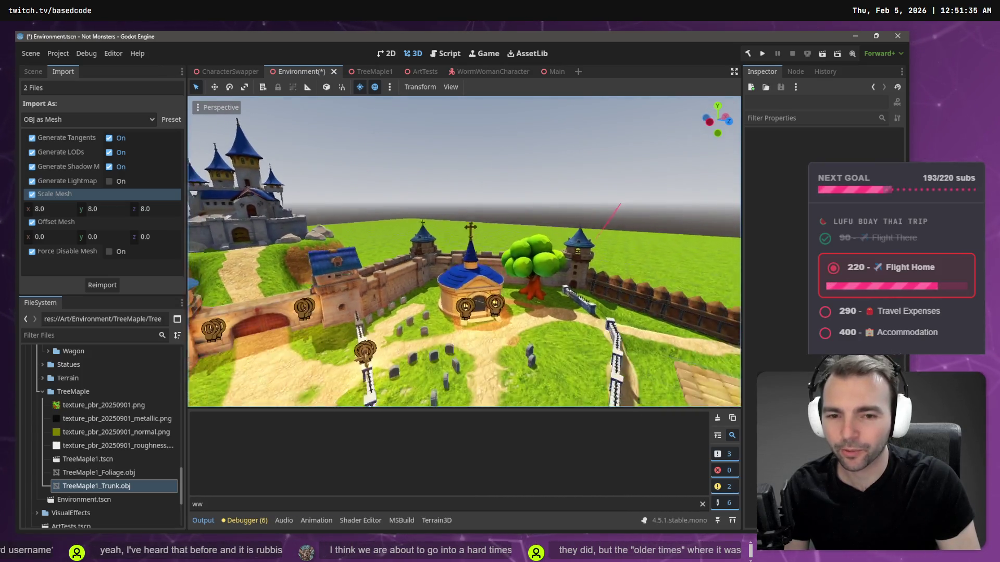
pyautogui.click(463, 214)
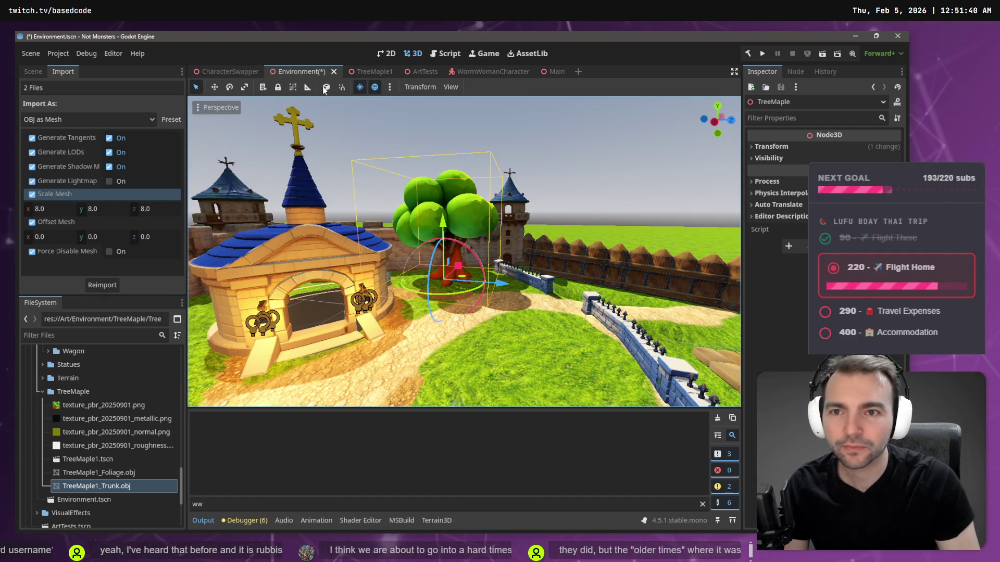
# Step: Reparent the TreeMaple node under Graveyard > Trees
pyautogui.click(33, 71)
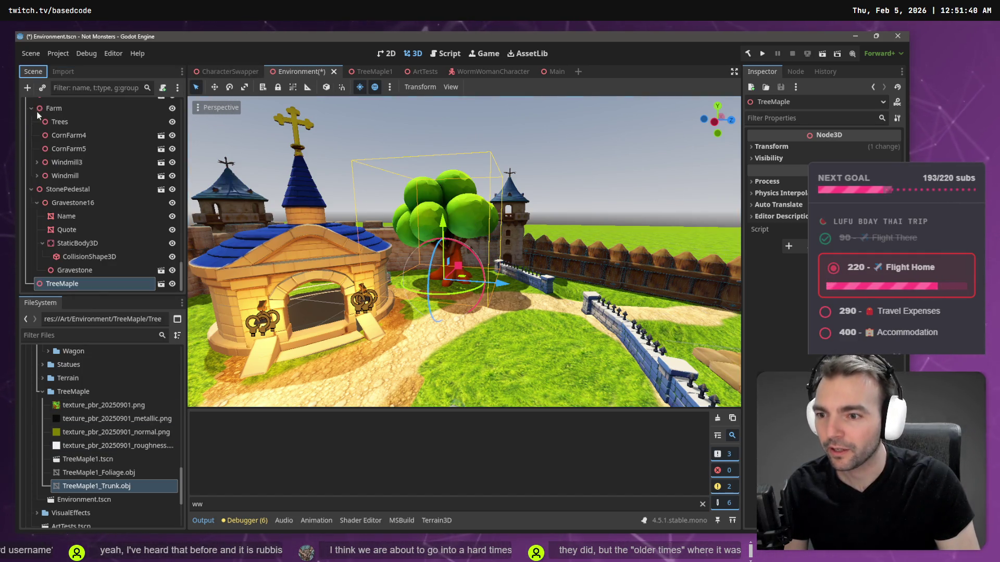
pyautogui.click(70, 189)
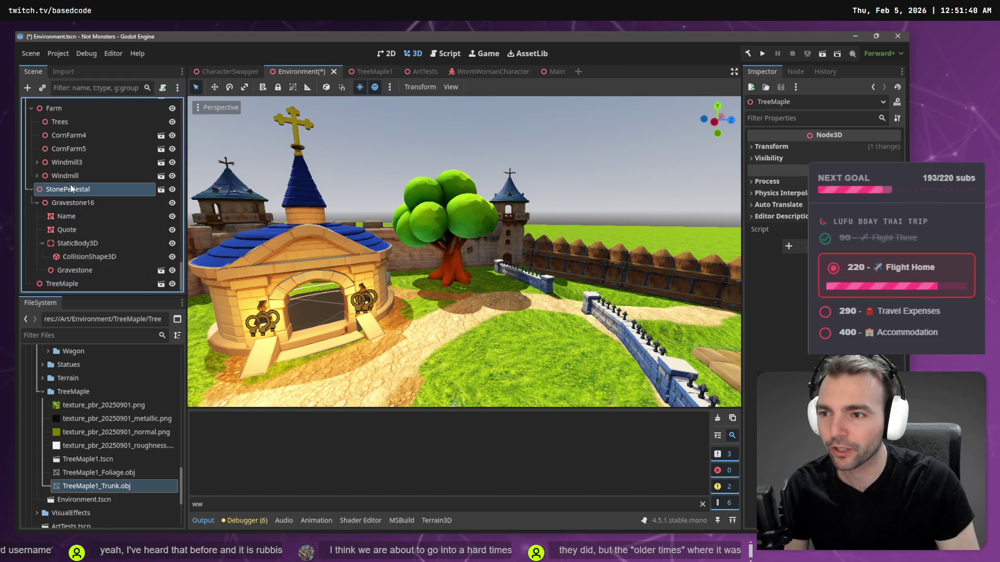
pyautogui.click(61, 285)
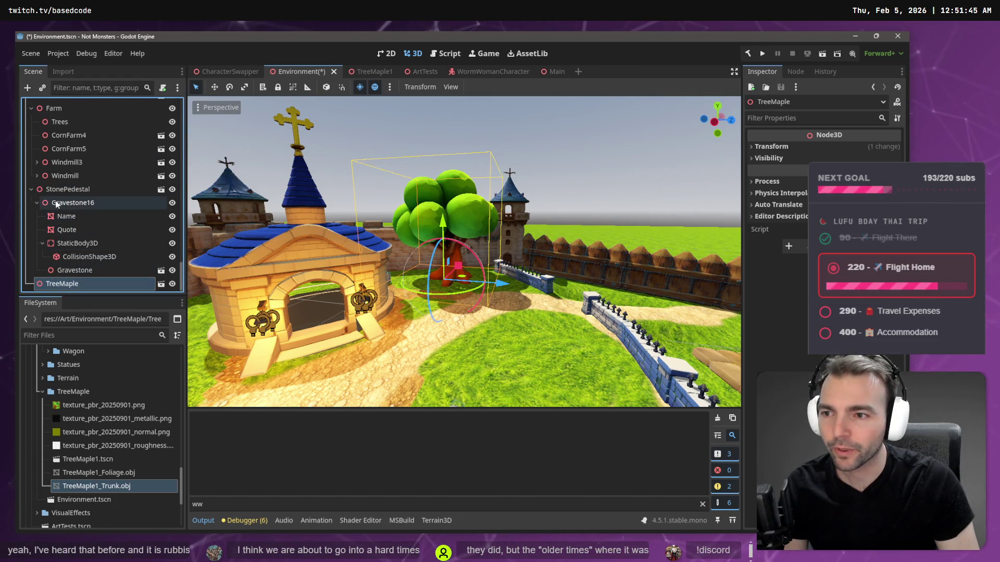
pyautogui.click(31, 189)
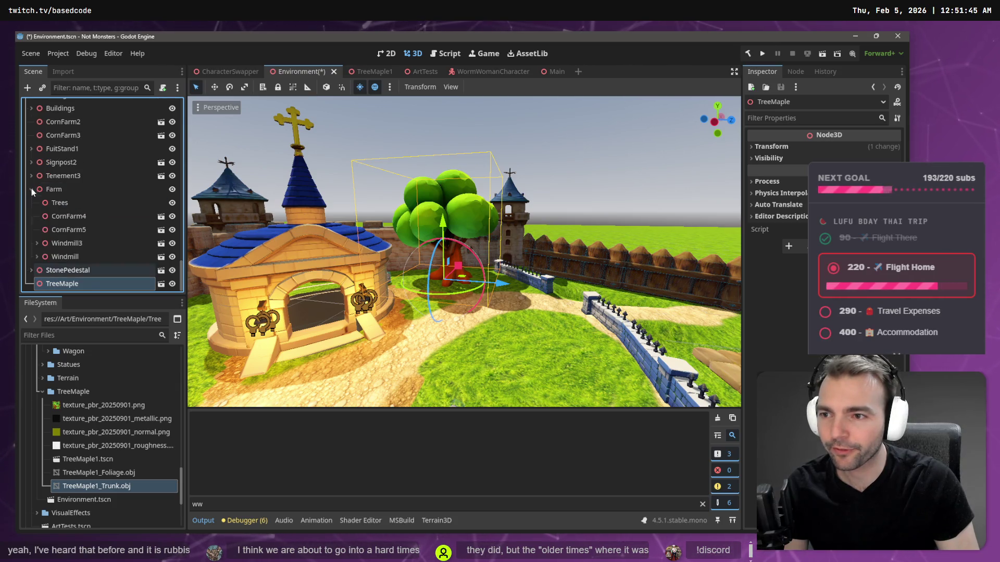
pyautogui.rightClick(66, 286)
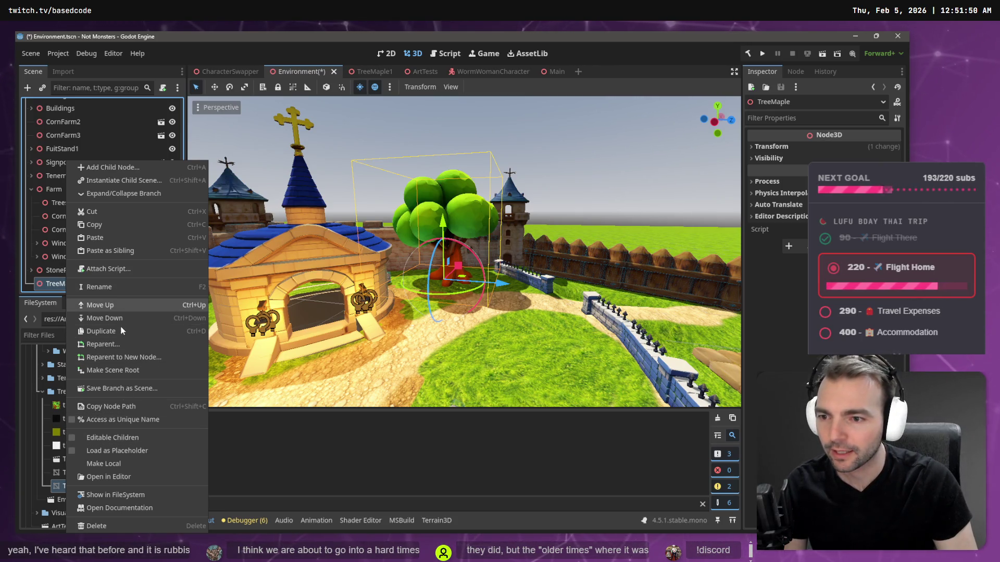
pyautogui.click(120, 344)
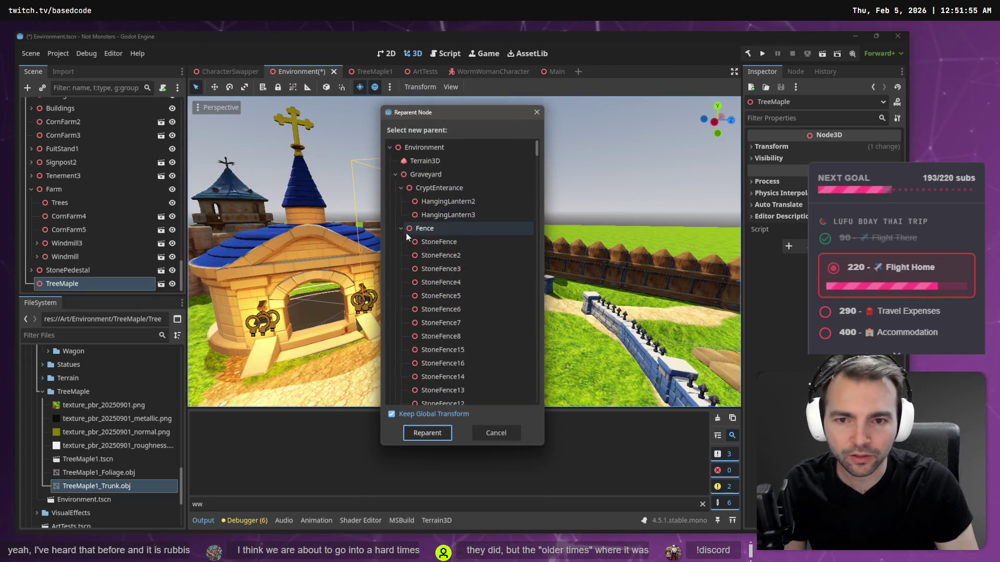
pyautogui.click(401, 230)
pyautogui.click(400, 187)
pyautogui.click(417, 175)
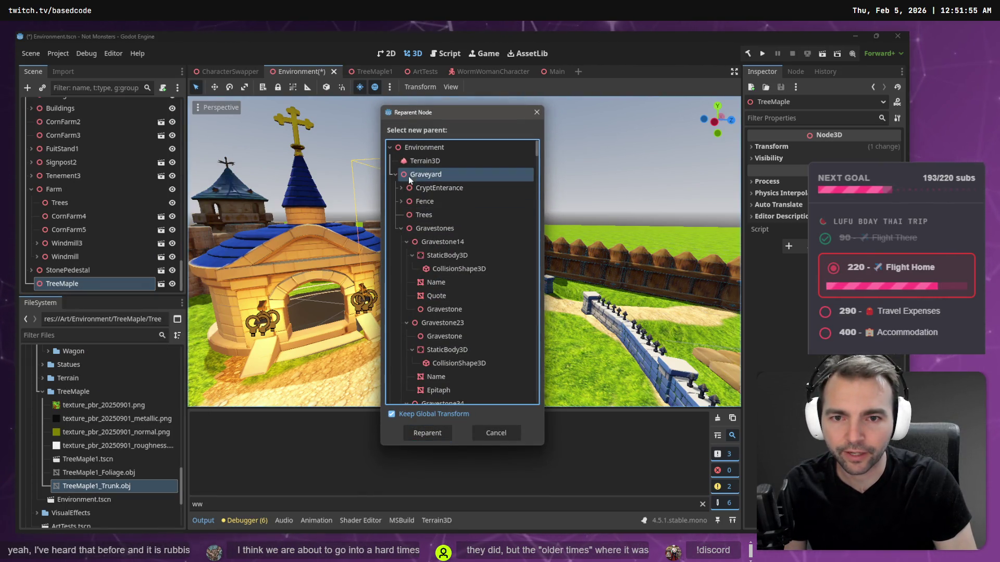
pyautogui.click(402, 230)
pyautogui.click(430, 228)
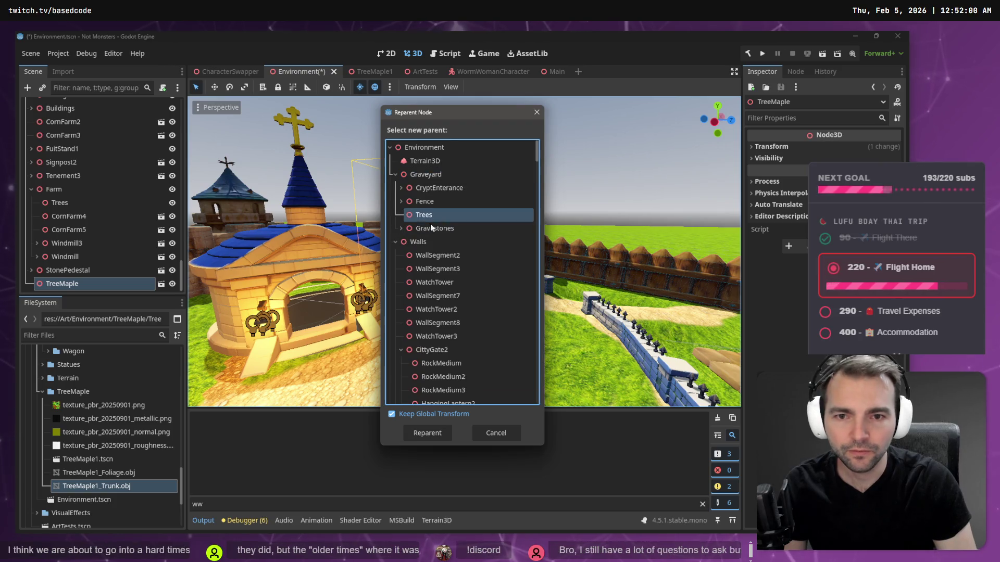
pyautogui.click(427, 433)
# Step: Duplicate TreeMaple as TreeMaple2 and move it left beside the chapel
pyautogui.scroll(3, 102, 192)
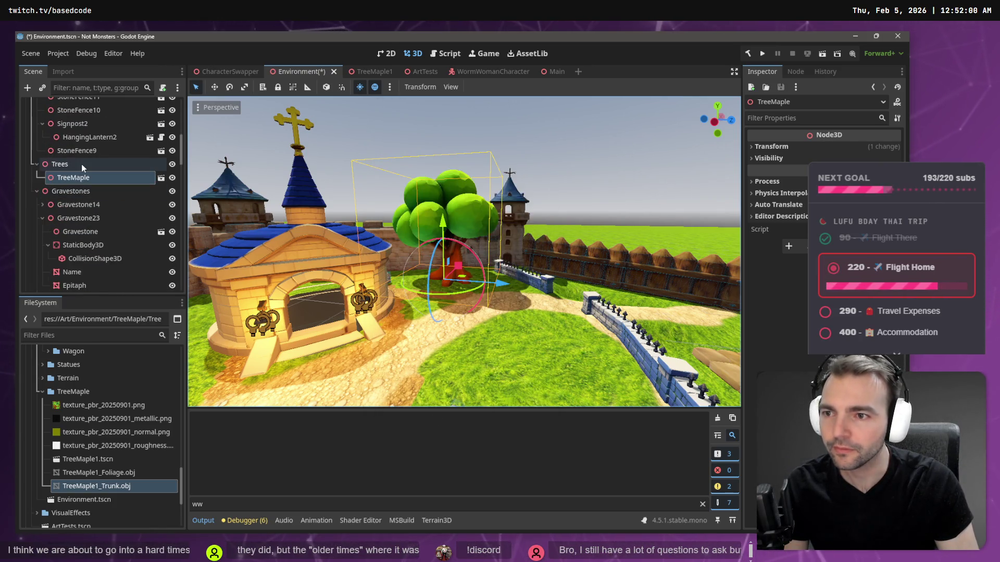
pyautogui.click(83, 178)
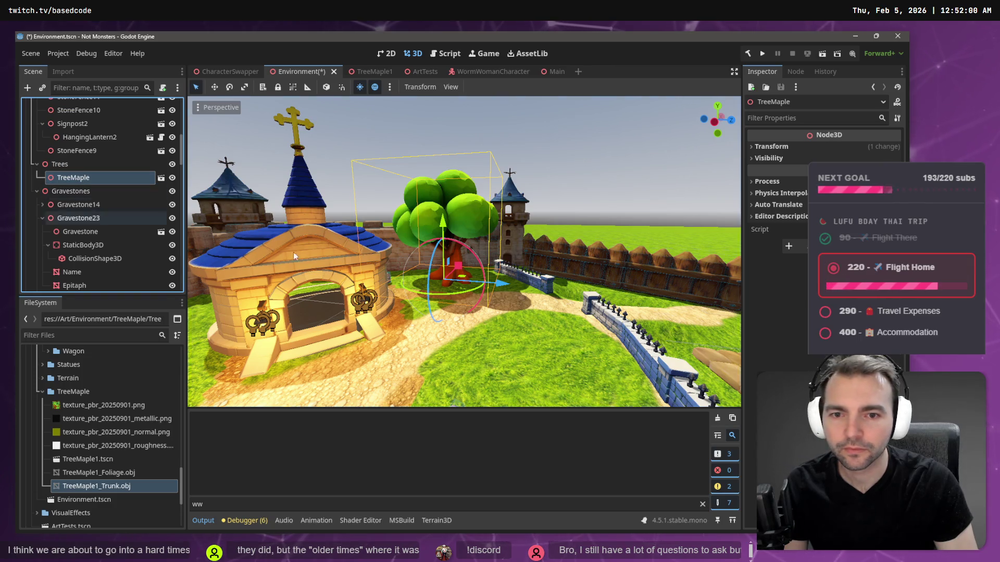
pyautogui.hotkey('ctrl', 'd')
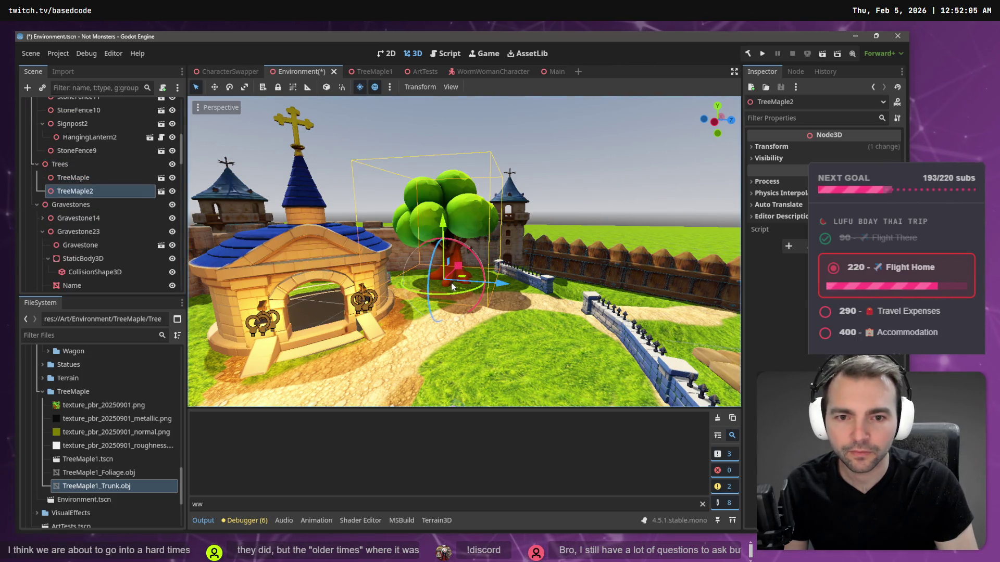
pyautogui.moveTo(463, 250); pyautogui.dragTo(458, 292)
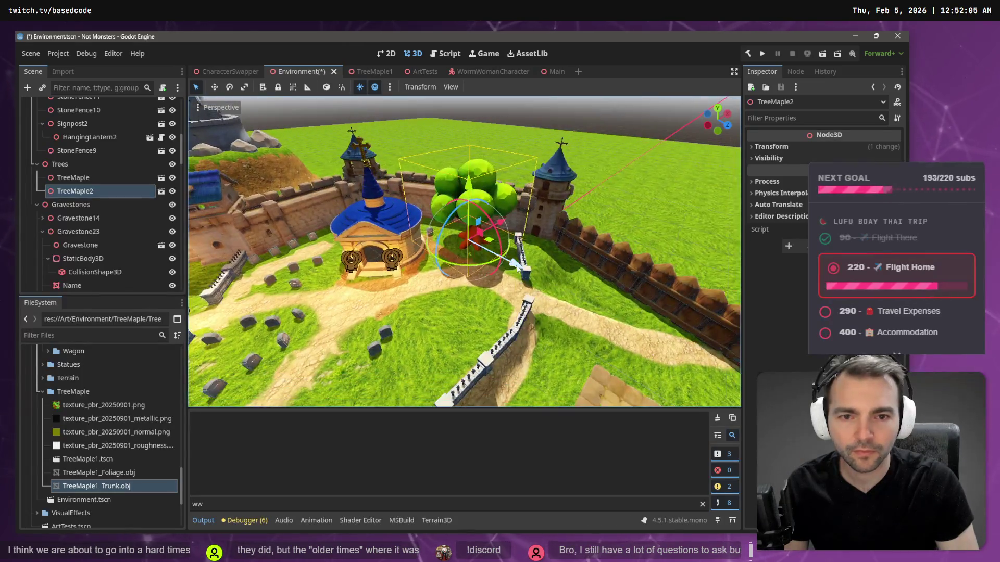
pyautogui.moveTo(479, 235)
pyautogui.mouseDown()
pyautogui.moveTo(339, 242)
pyautogui.moveTo(348, 234)
pyautogui.moveTo(450, 324)
pyautogui.moveTo(450, 282)
pyautogui.mouseUp()
# Step: Fly over the graveyard to inspect both maples by the chapel, then save with Ctrl+S
pyautogui.press('w')
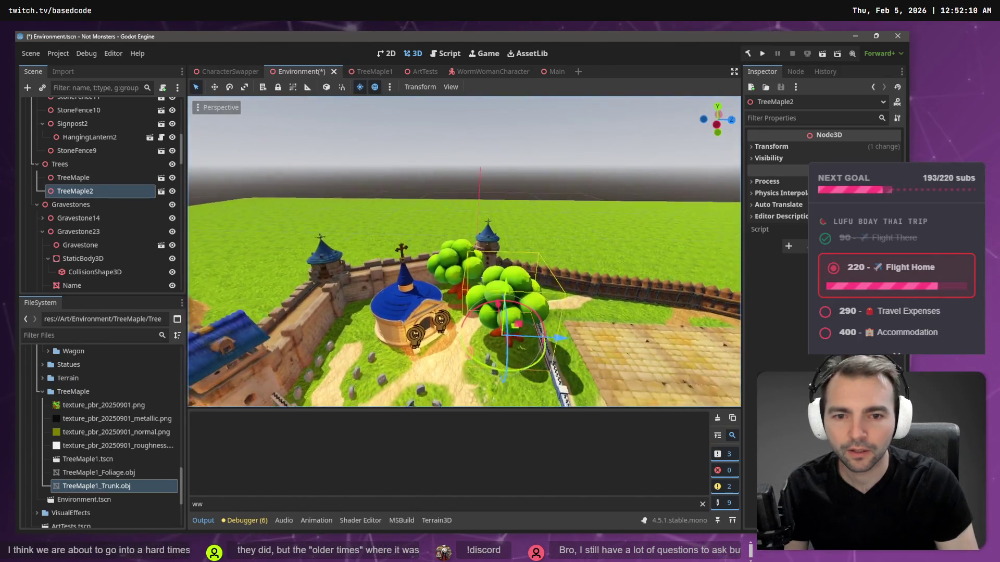
pyautogui.press('s')
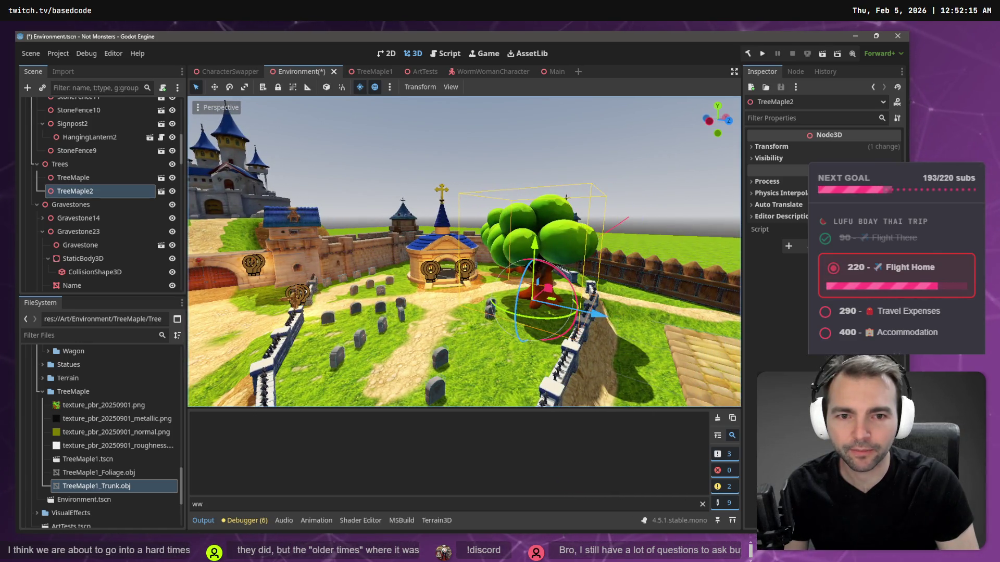
pyautogui.press('w')
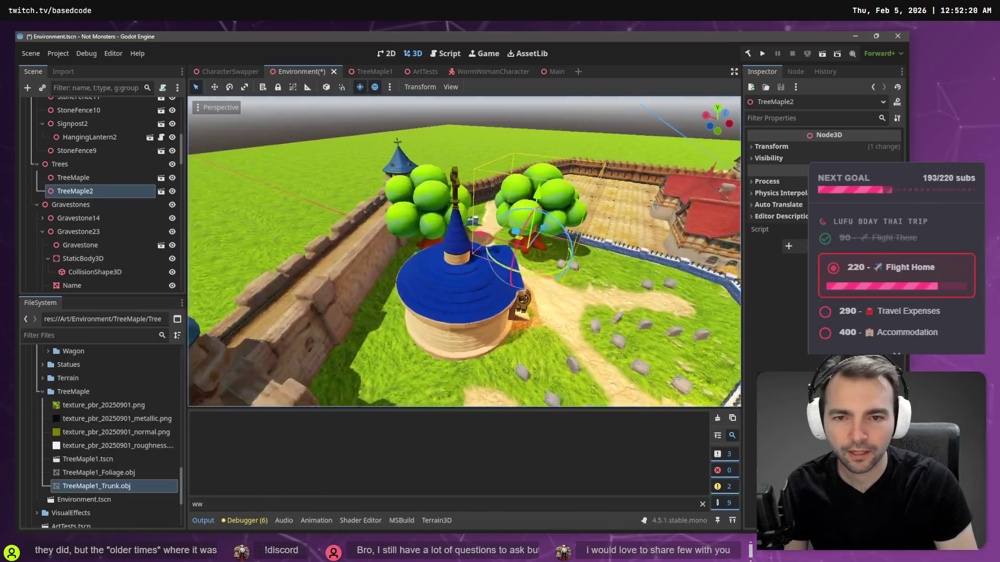
pyautogui.press('w')
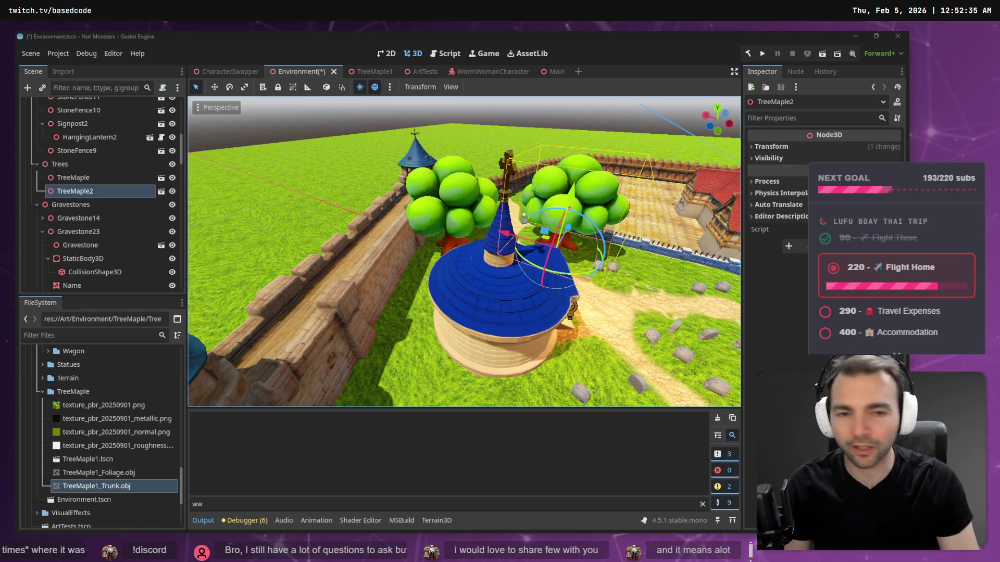
pyautogui.moveTo(567, 194)
pyautogui.mouseDown()
pyautogui.moveTo(536, 218)
pyautogui.moveTo(458, 229)
pyautogui.moveTo(416, 255)
pyautogui.moveTo(360, 267)
pyautogui.moveTo(359, 232)
pyautogui.mouseUp()
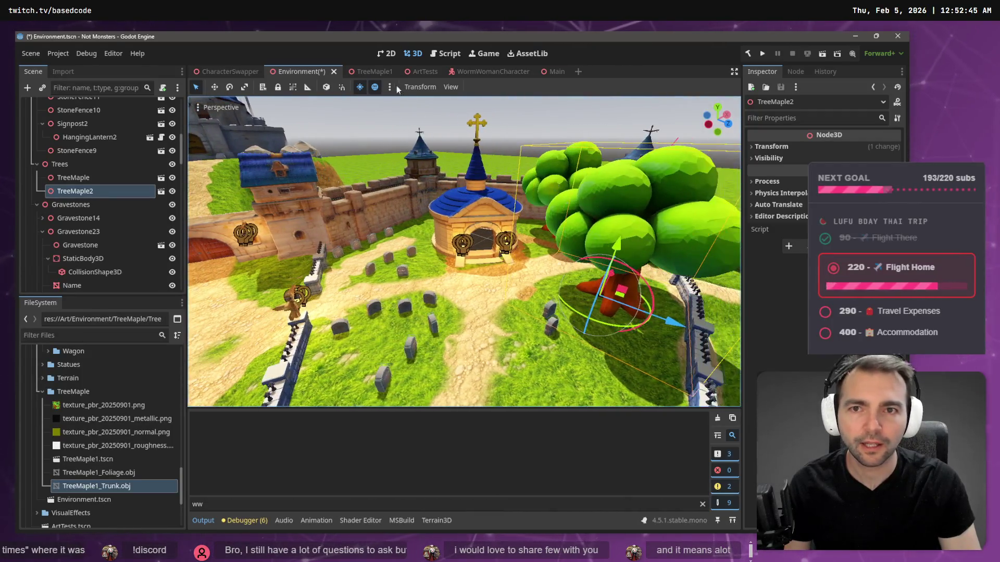
pyautogui.hotkey('ctrl', 's')
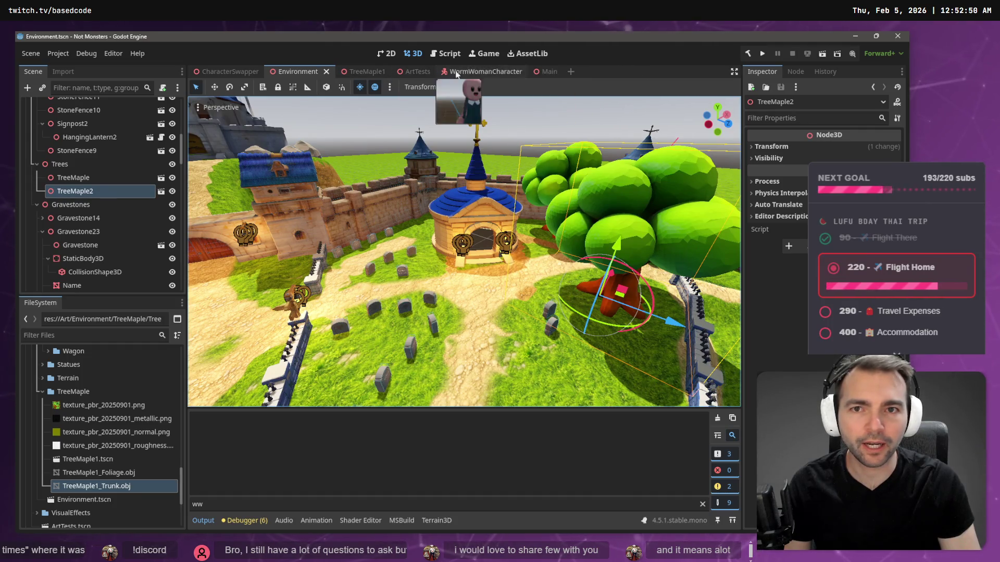
pyautogui.click(370, 72)
pyautogui.click(81, 139)
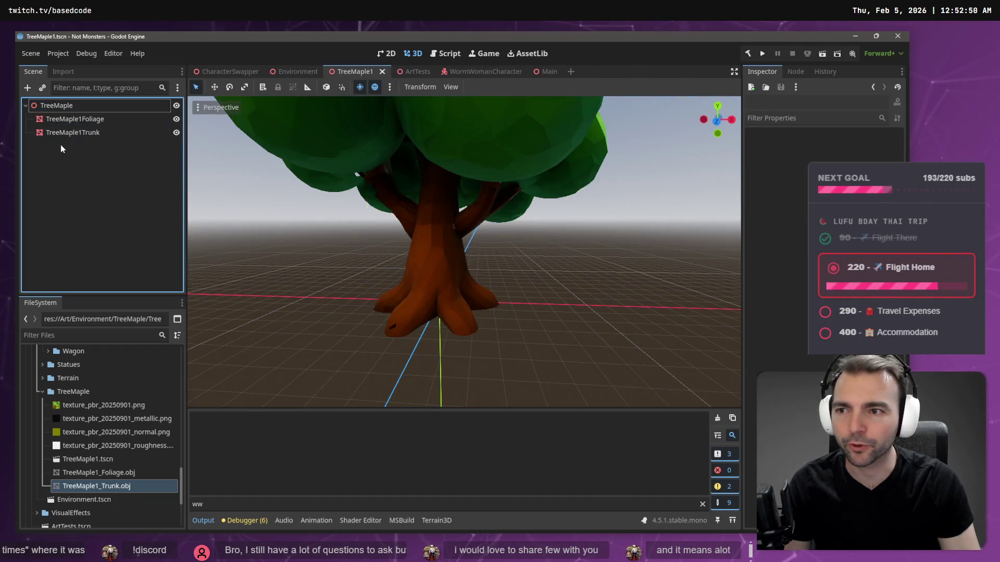
pyautogui.scroll(-5, 463, 250)
pyautogui.moveTo(464, 250)
pyautogui.mouseDown()
pyautogui.moveTo(427, 213)
pyautogui.moveTo(385, 239)
pyautogui.moveTo(260, 235)
pyautogui.moveTo(291, 224)
pyautogui.moveTo(333, 229)
pyautogui.moveTo(301, 259)
pyautogui.mouseUp()
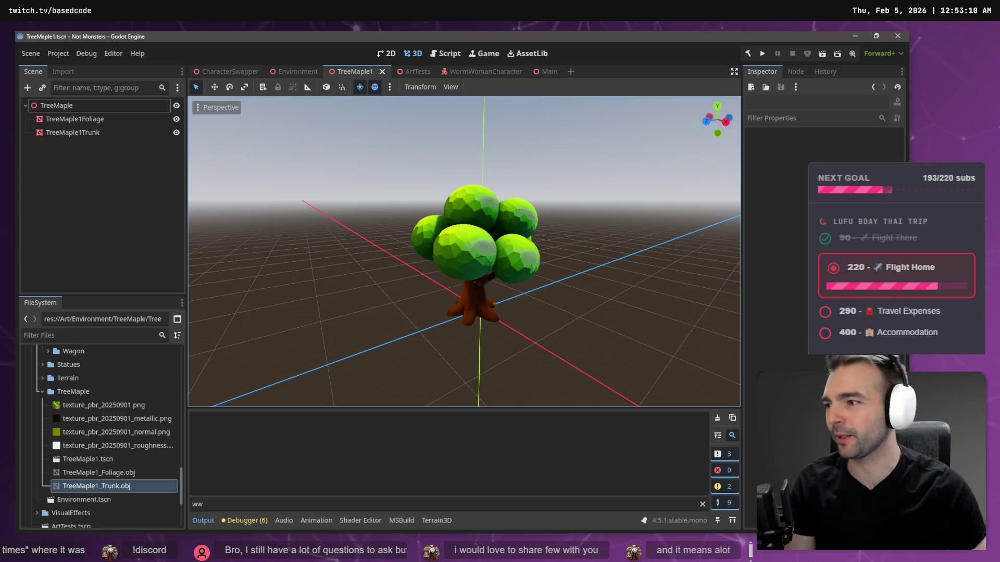
pyautogui.click(232, 74)
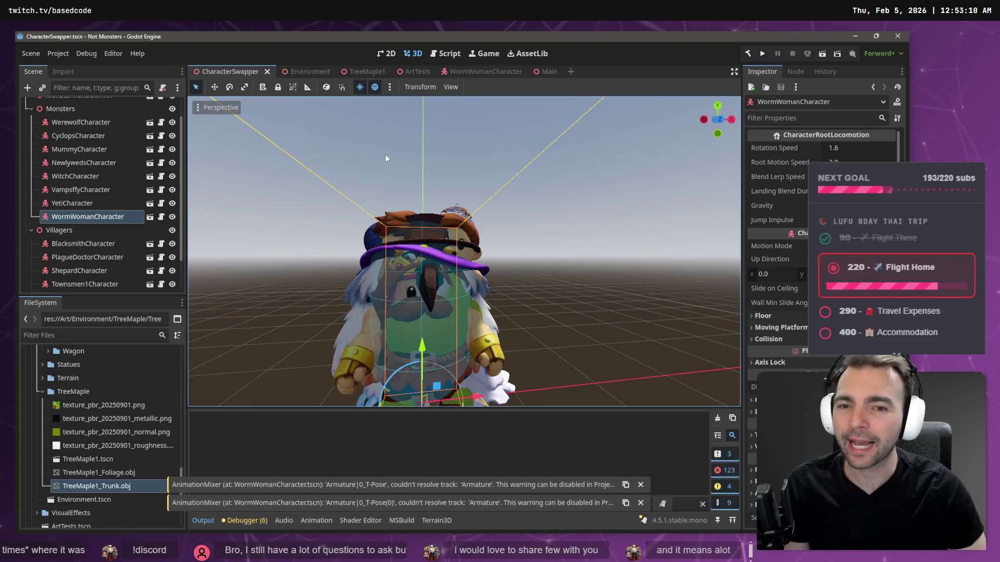
pyautogui.click(306, 71)
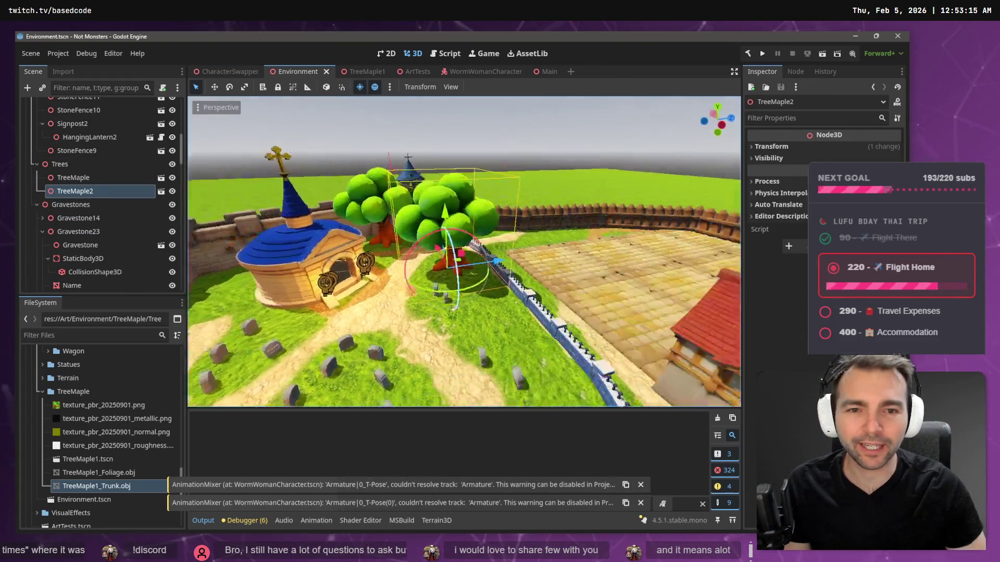
# Step: Duplicate TreeMaple2 into TreeMaple3 and move it to the left of the path
pyautogui.write('ww')
pyautogui.moveTo(463, 250); pyautogui.dragTo(682, 249)
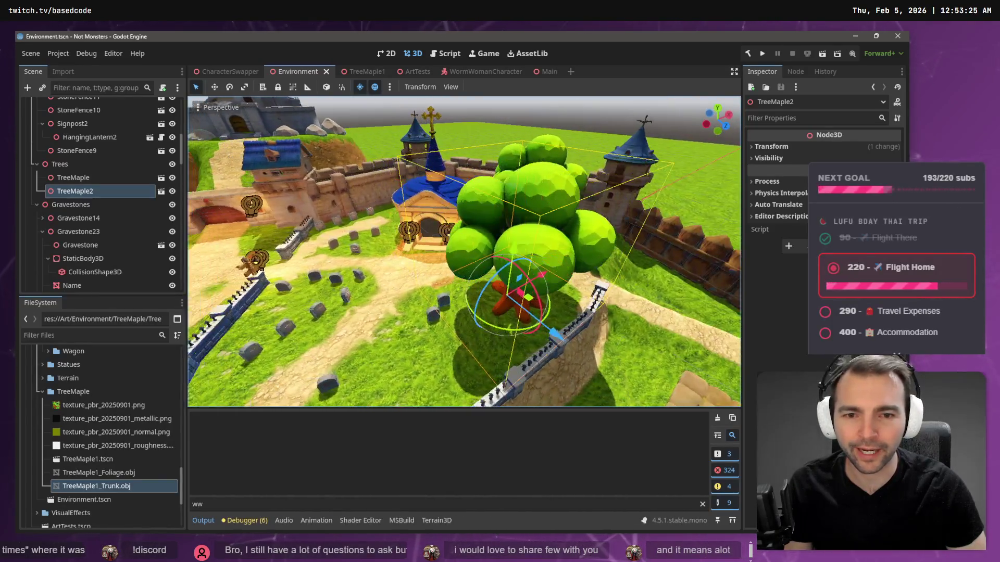
pyautogui.click(101, 180)
pyautogui.click(99, 189)
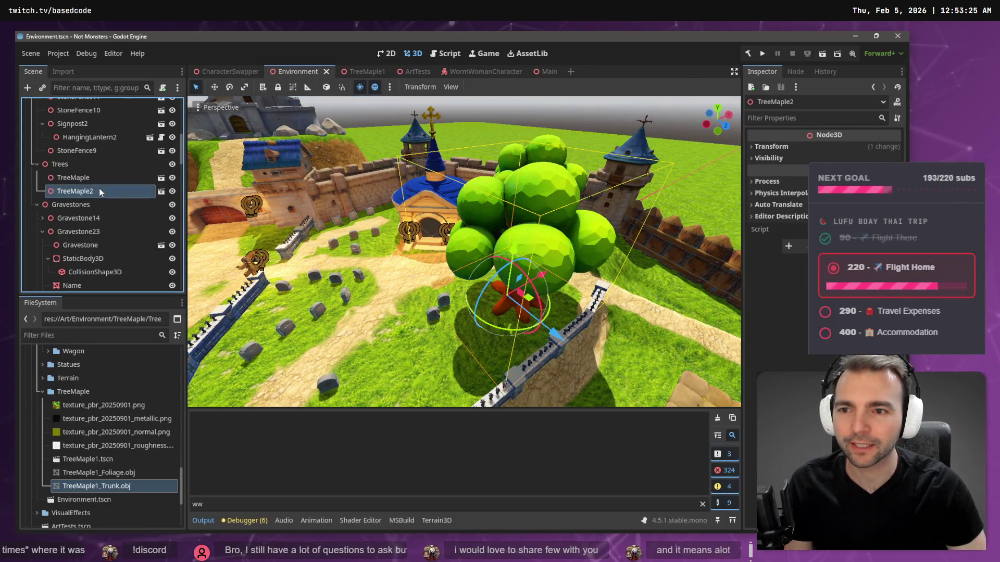
pyautogui.hotkey('ctrl', 'd')
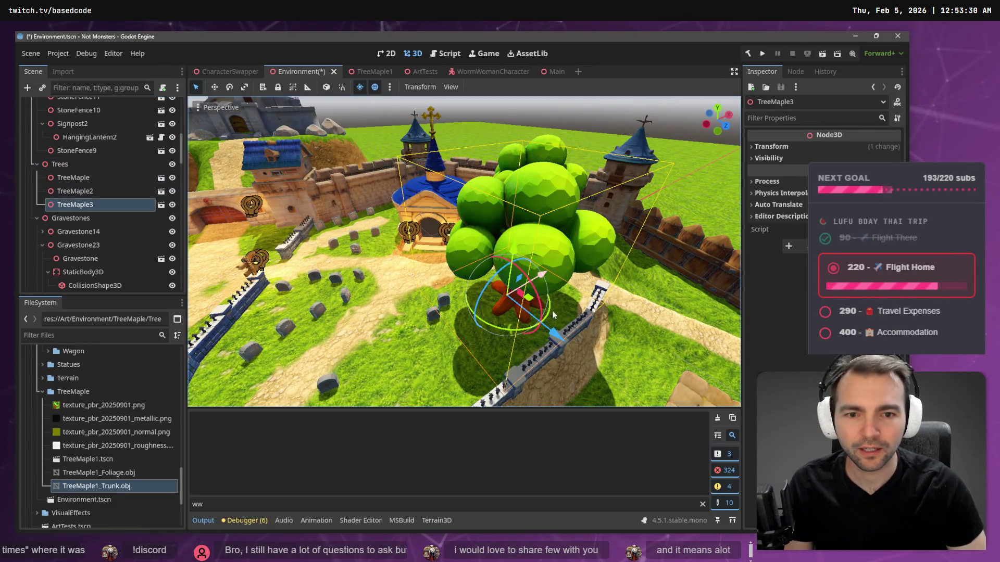
pyautogui.moveTo(532, 302)
pyautogui.mouseDown()
pyautogui.moveTo(406, 344)
pyautogui.moveTo(307, 354)
pyautogui.moveTo(276, 333)
pyautogui.moveTo(320, 303)
pyautogui.mouseUp()
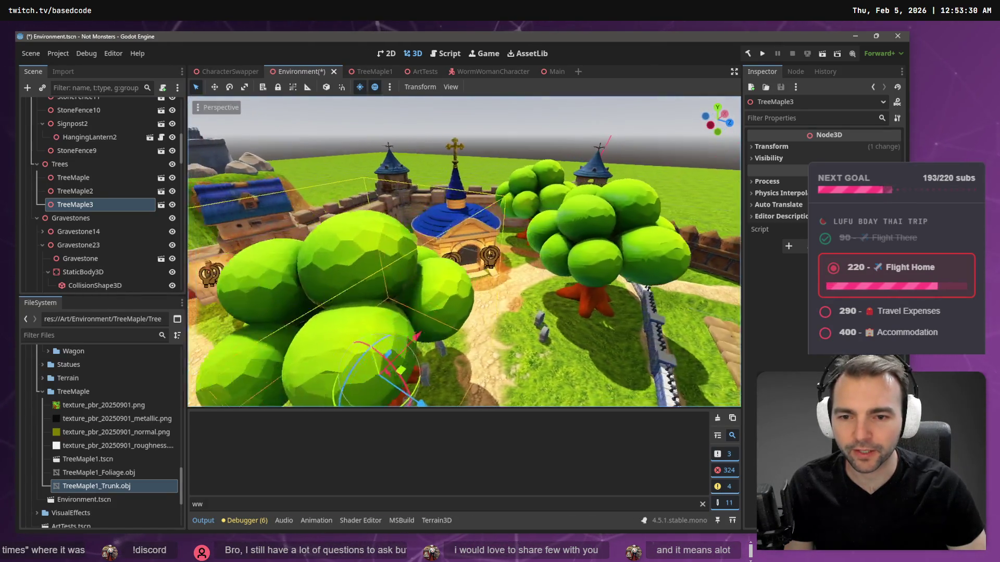
pyautogui.press('w')
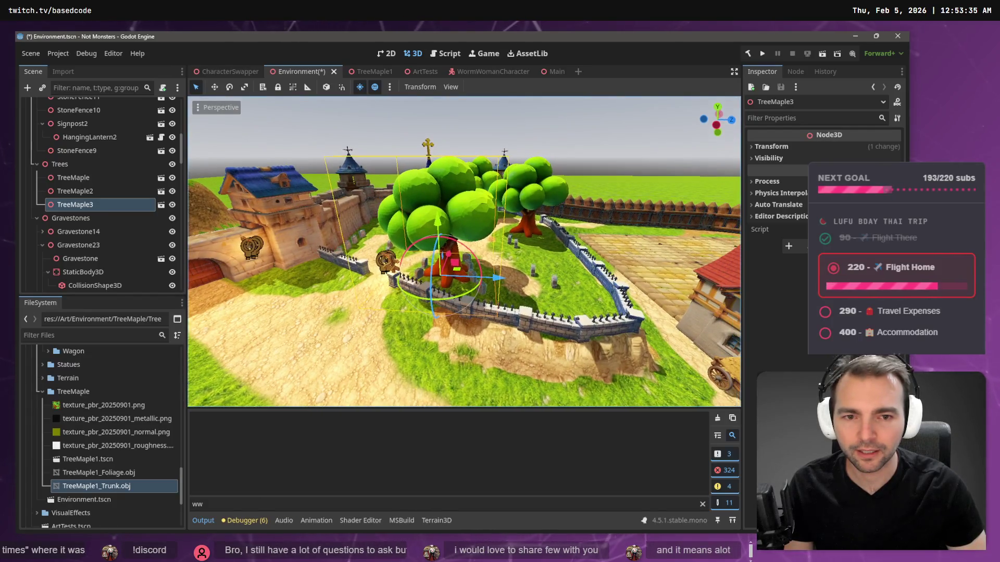
pyautogui.moveTo(533, 285)
pyautogui.mouseDown()
pyautogui.moveTo(651, 290)
pyautogui.moveTo(496, 283)
pyautogui.mouseUp()
pyautogui.press('w')
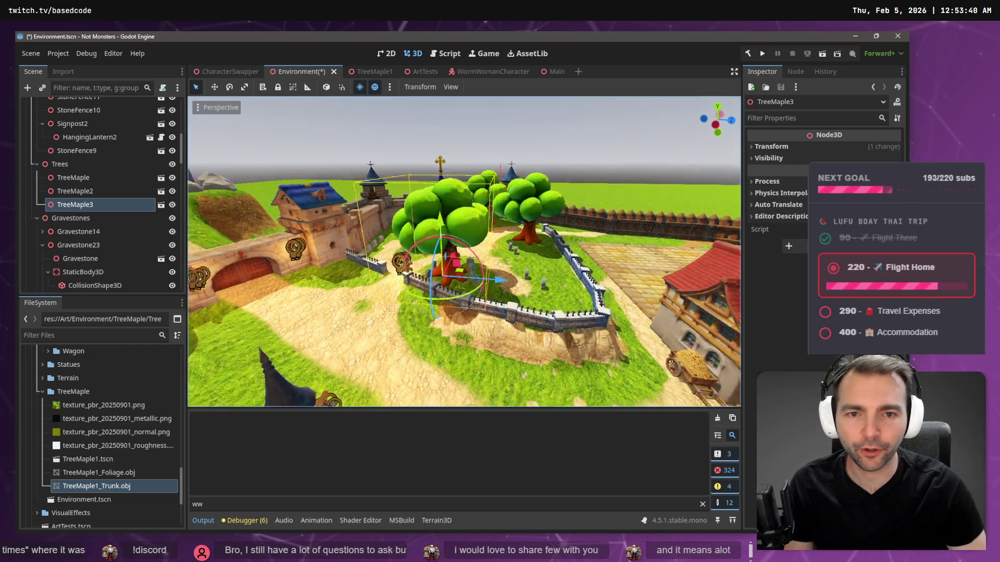
pyautogui.press('w')
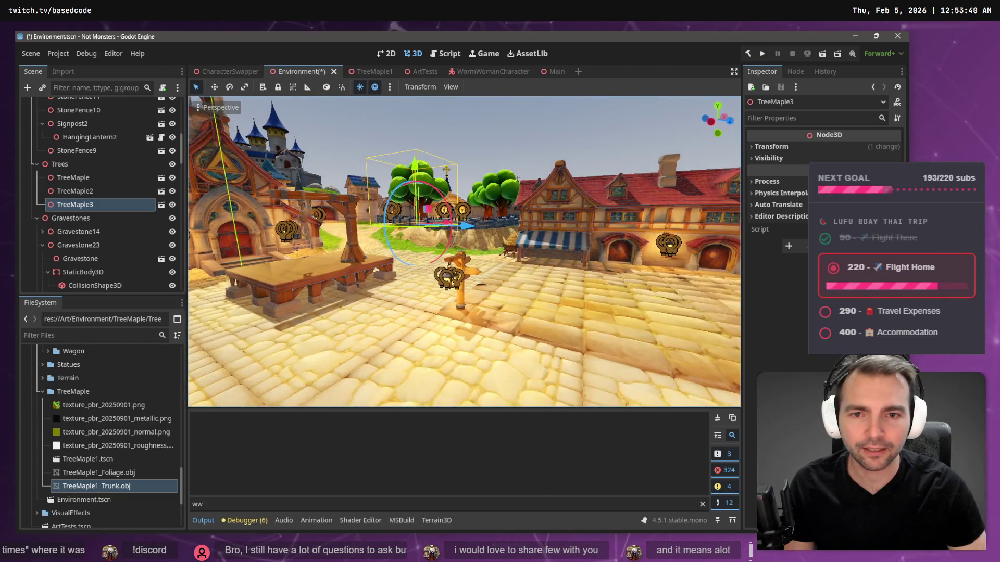
# Step: Move TreeMaple3 beside the graveyard fence and rotate it 120° around Y
pyautogui.click(495, 158)
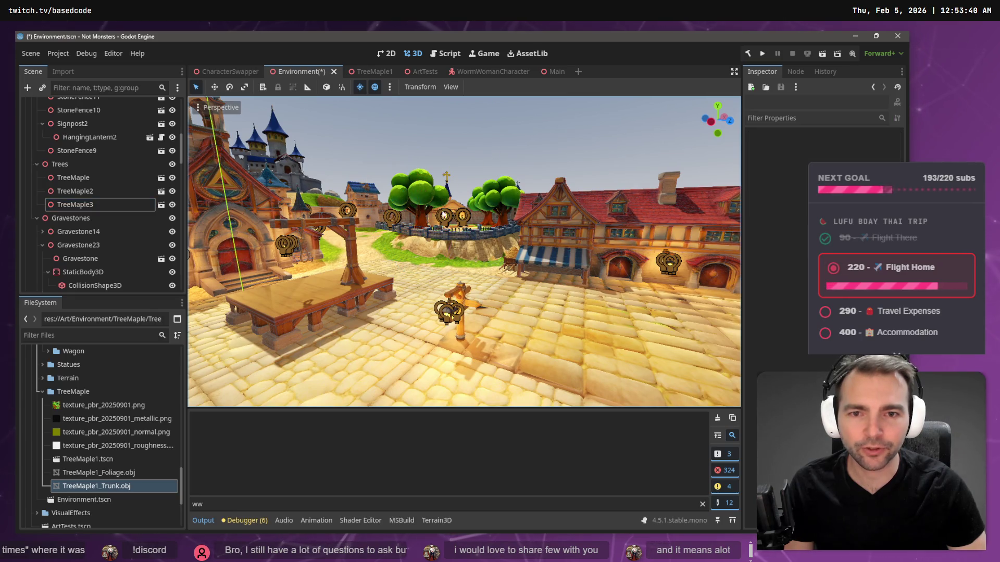
pyautogui.press('w')
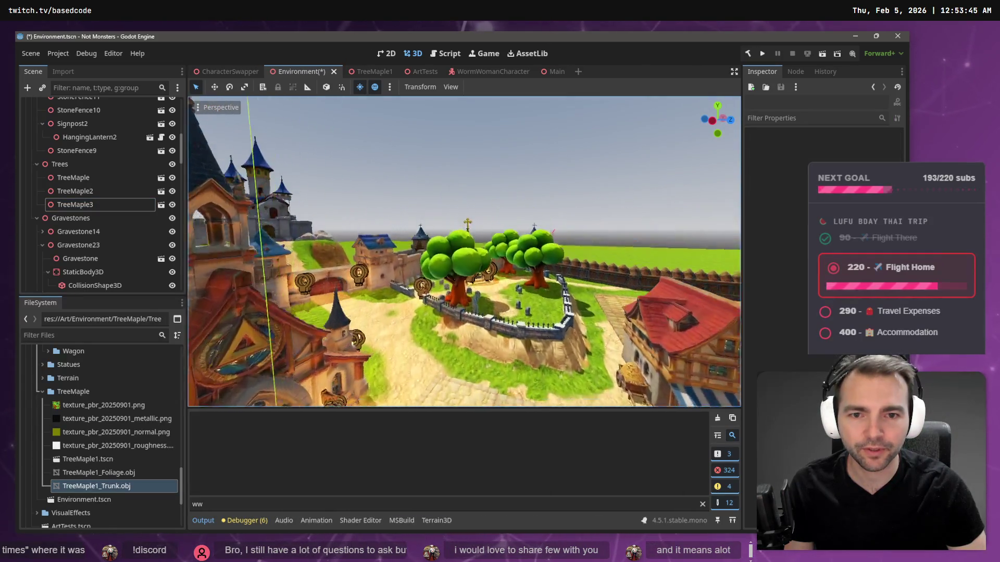
pyautogui.click(461, 269)
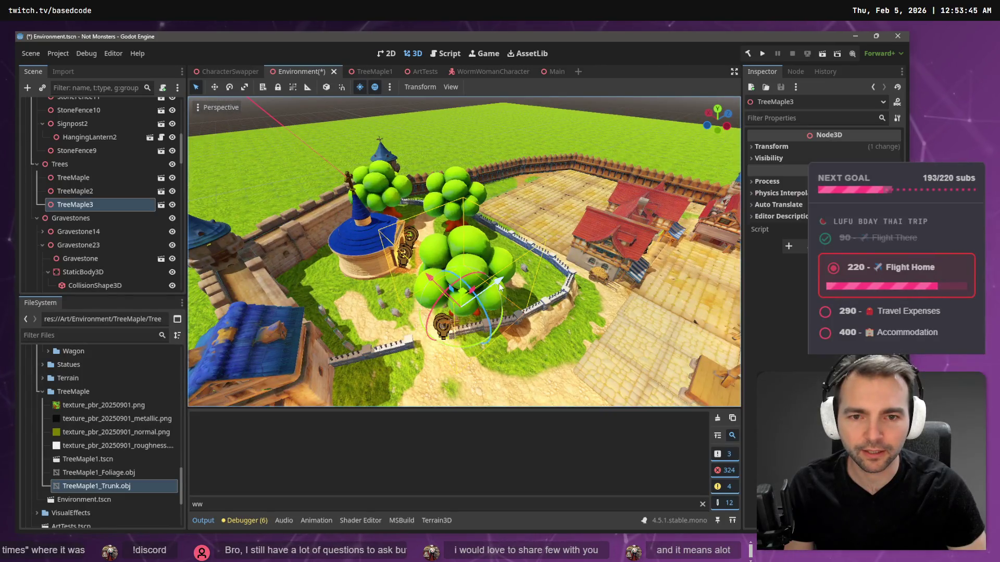
pyautogui.press('w')
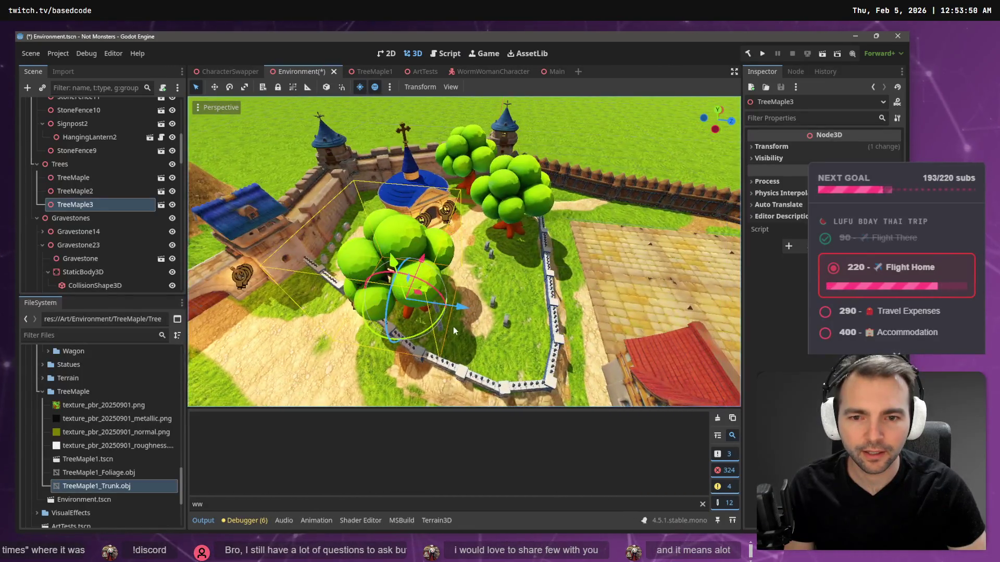
pyautogui.moveTo(430, 291)
pyautogui.mouseDown()
pyautogui.moveTo(524, 245)
pyautogui.moveTo(532, 253)
pyautogui.mouseUp()
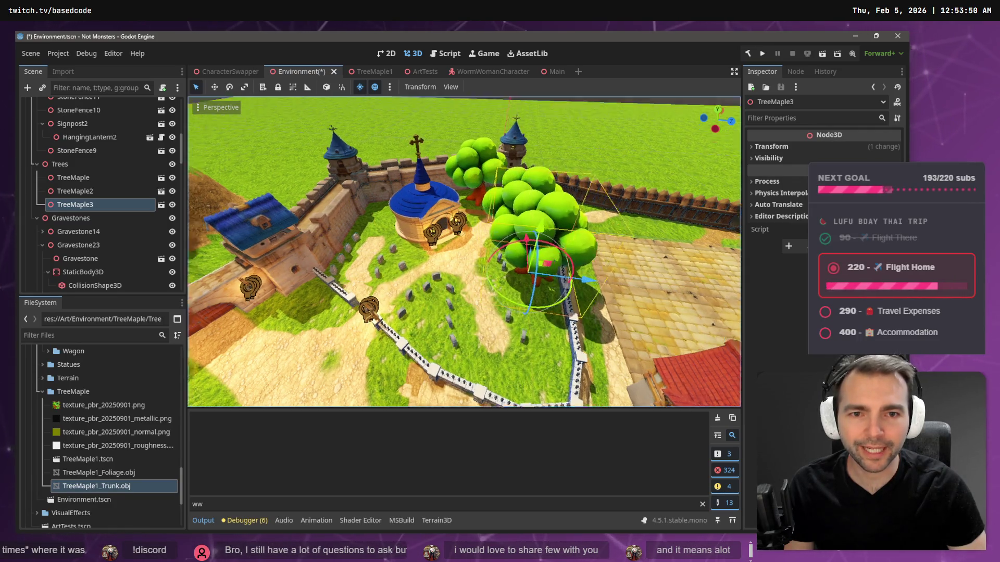
pyautogui.press('w')
pyautogui.press('w')
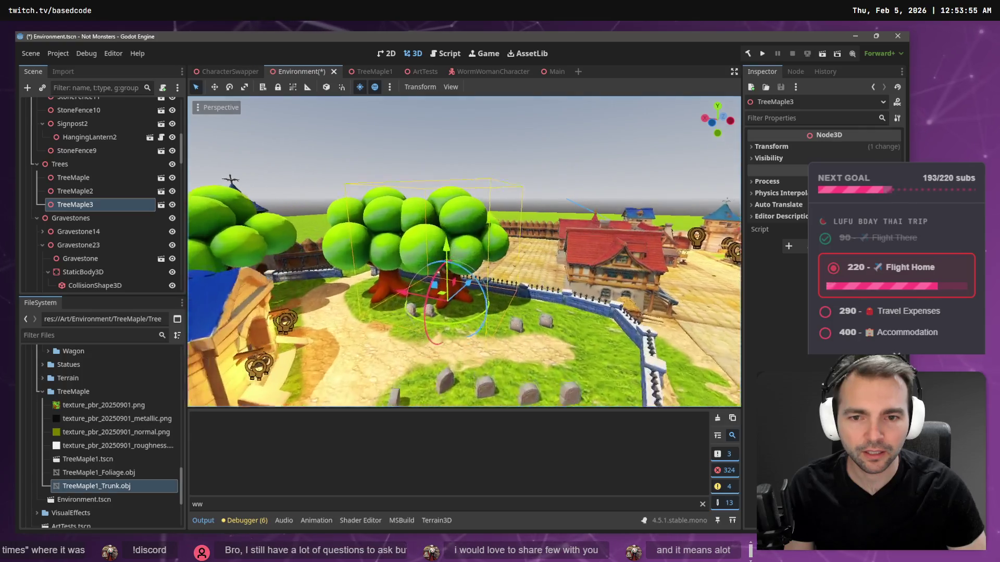
pyautogui.press('e')
pyautogui.moveTo(460, 329); pyautogui.dragTo(395, 320)
pyautogui.press('s')
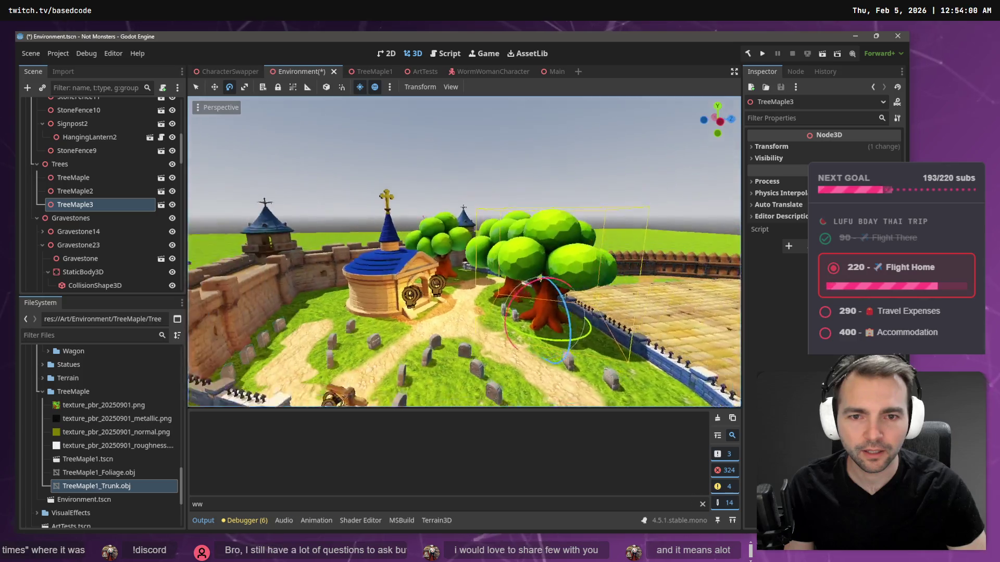
pyautogui.press('w')
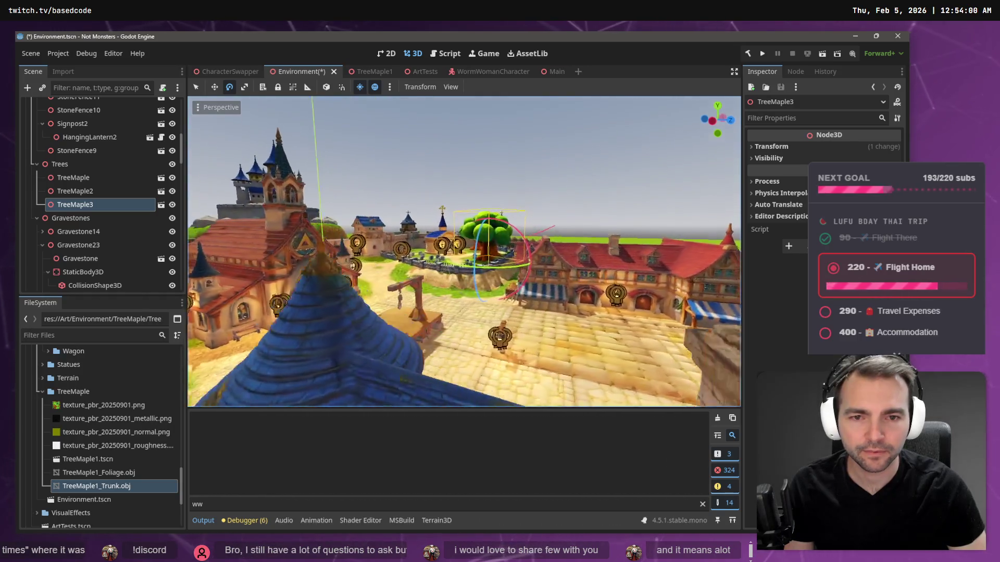
pyautogui.press('s')
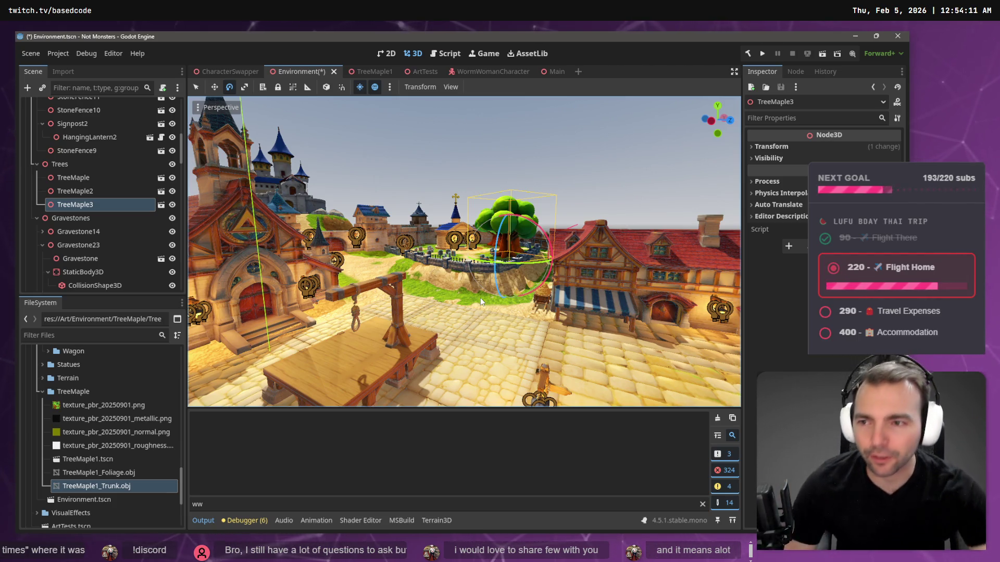
# Step: Duplicate a maple from the Trees group to create TreeMaple4
pyautogui.click(76, 178)
pyautogui.click(77, 191)
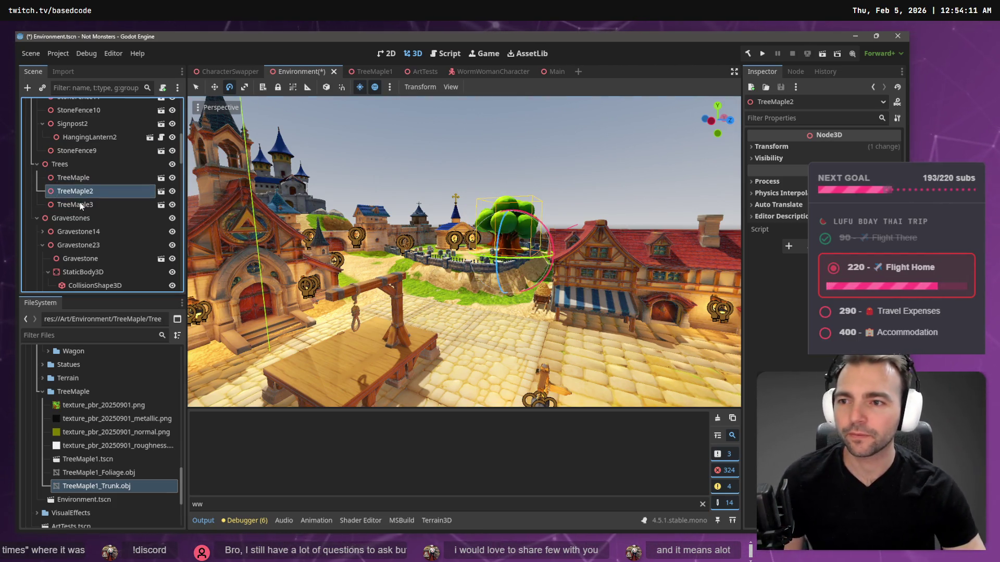
pyautogui.click(76, 205)
pyautogui.click(60, 164)
pyautogui.click(96, 178)
pyautogui.hotkey('ctrl', 'd')
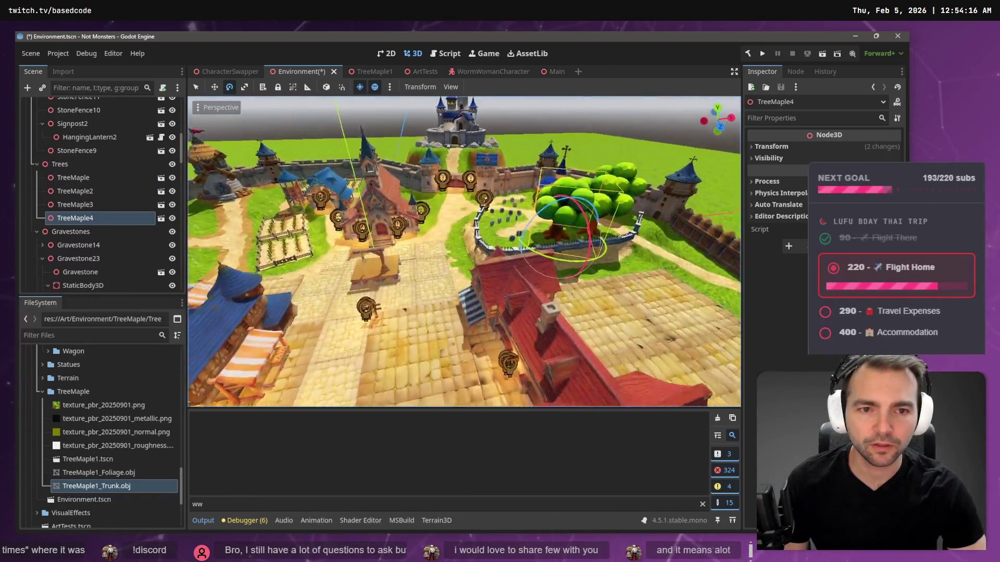
# Step: Move TreeMaple4 beside the farm wall and lower it slightly into the ground
pyautogui.moveTo(590, 255); pyautogui.dragTo(401, 204)
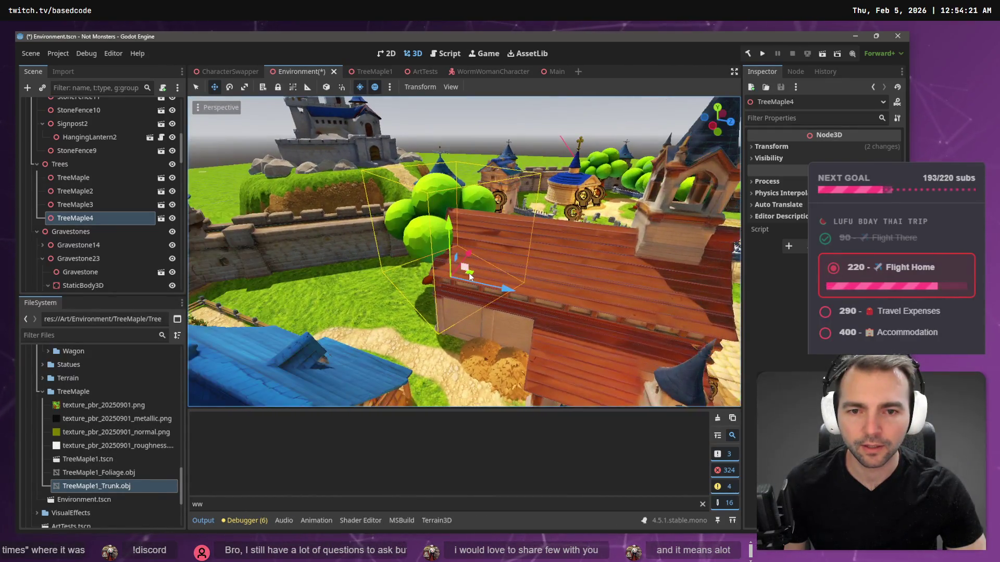
pyautogui.moveTo(477, 274); pyautogui.dragTo(343, 289)
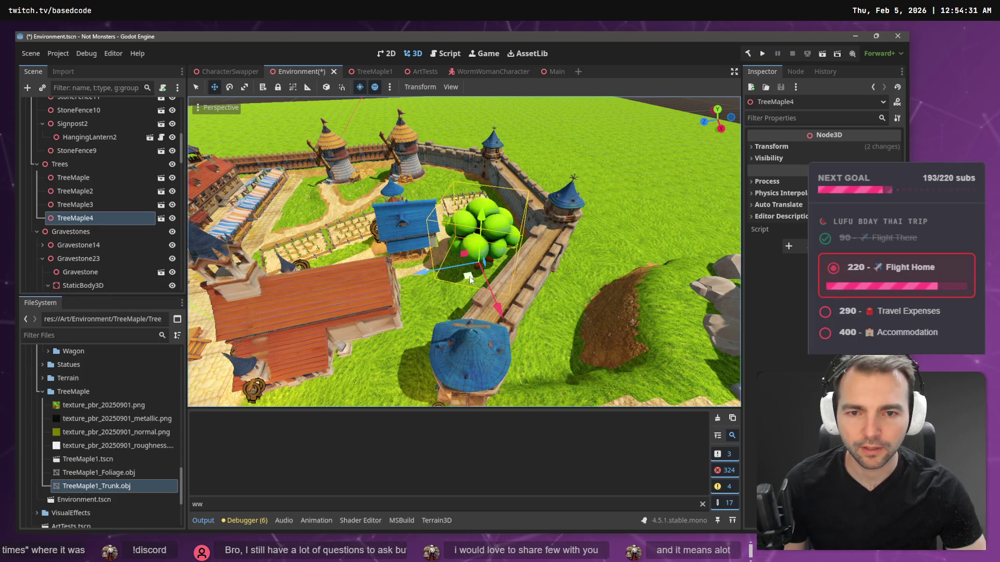
pyautogui.moveTo(469, 276); pyautogui.dragTo(476, 284)
pyautogui.press('e')
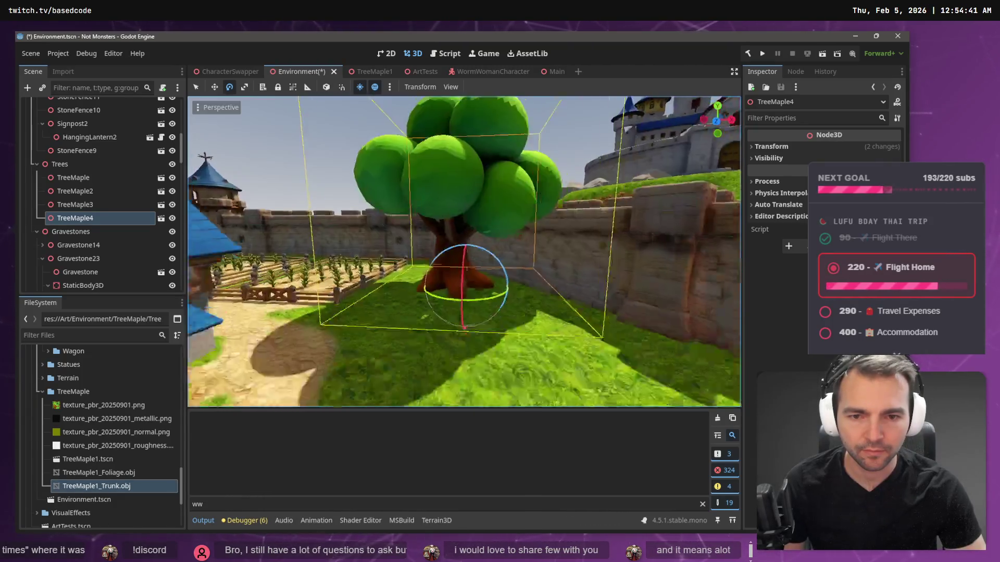
pyautogui.press('w')
pyautogui.moveTo(507, 276); pyautogui.dragTo(510, 273)
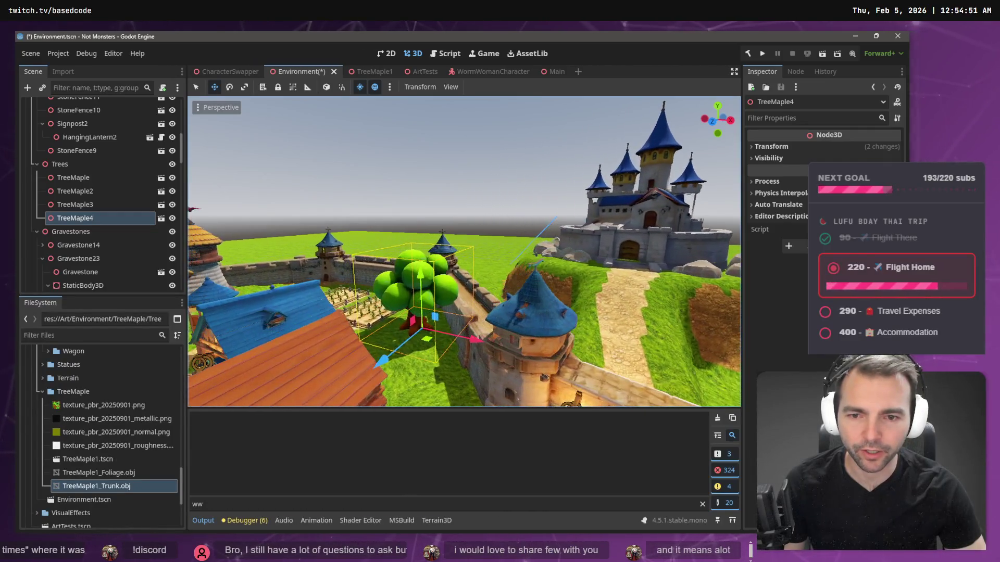
# Step: Reparent TreeMaple4 under Farm, searching 'farm' in the parent list
pyautogui.rightClick(83, 218)
pyautogui.click(130, 345)
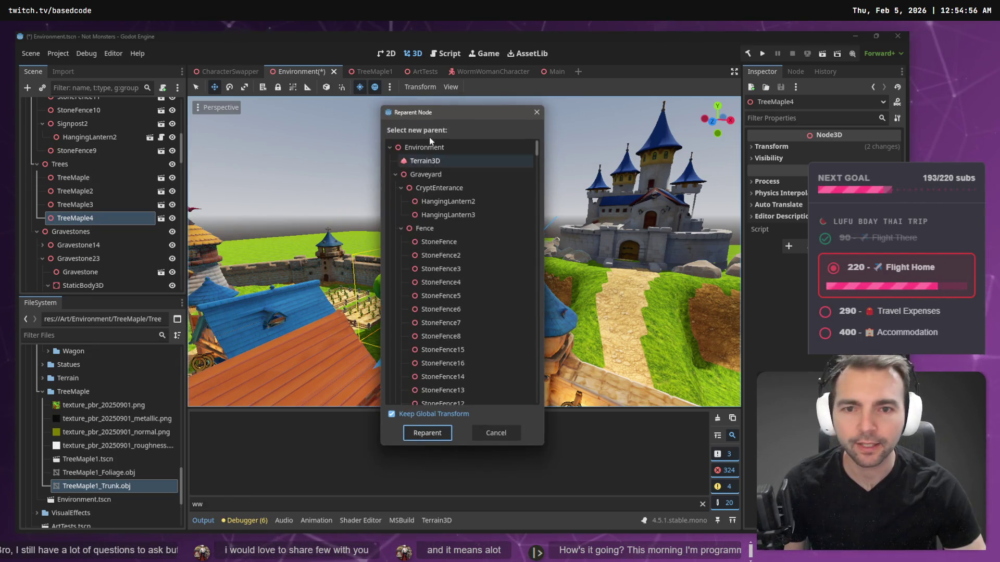
pyautogui.write('farm')
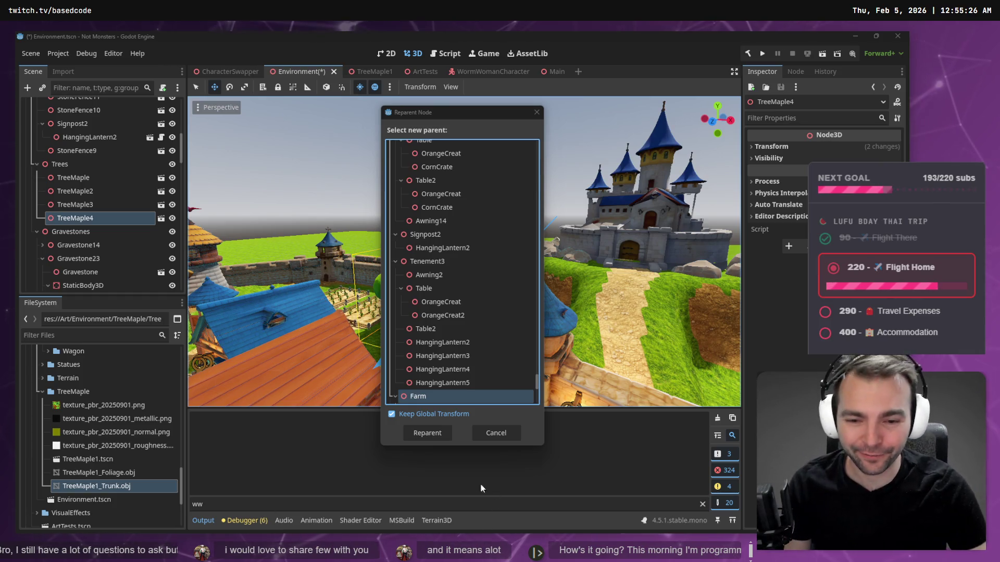
pyautogui.click(440, 435)
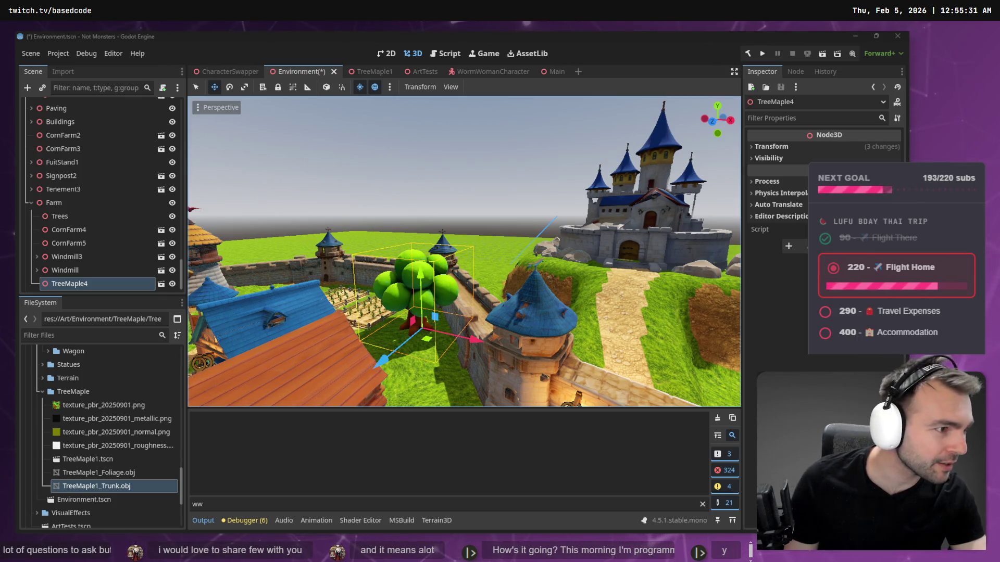
# Step: Review the Not Monsters logo and Visual Style key art on the tldraw board, then run the game with F5
pyautogui.hotkey('alt', 'Tab')
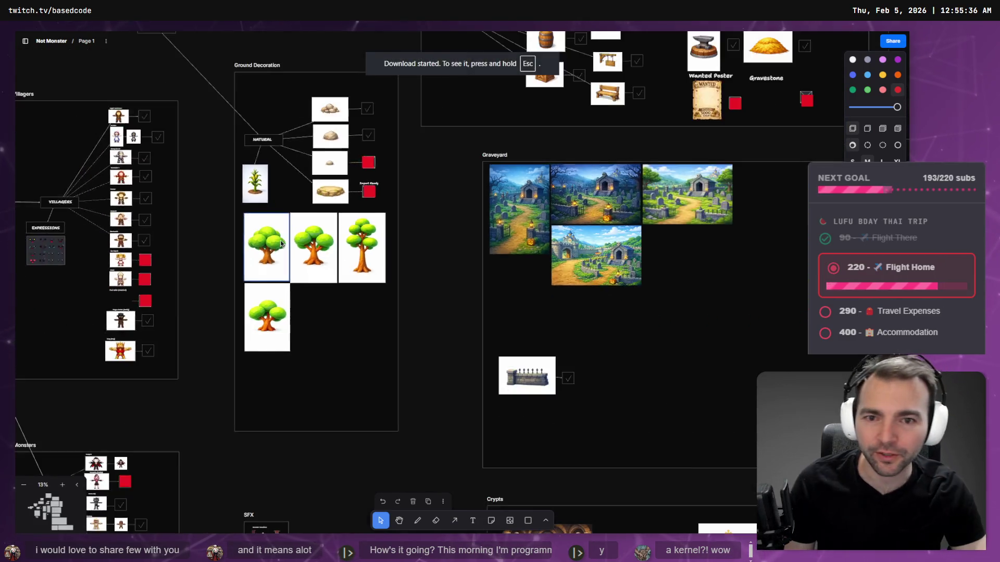
pyautogui.scroll(-5, 503, 334)
pyautogui.click(334, 267)
pyautogui.hotkey('shift', '2')
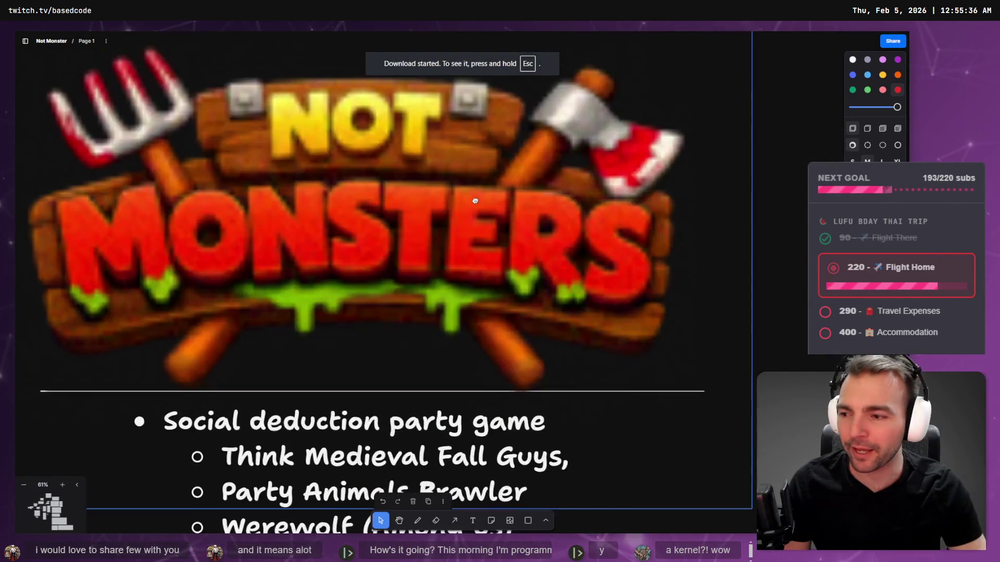
pyautogui.moveTo(475, 201)
pyautogui.mouseDown()
pyautogui.moveTo(497, 201)
pyautogui.moveTo(495, 234)
pyautogui.mouseUp()
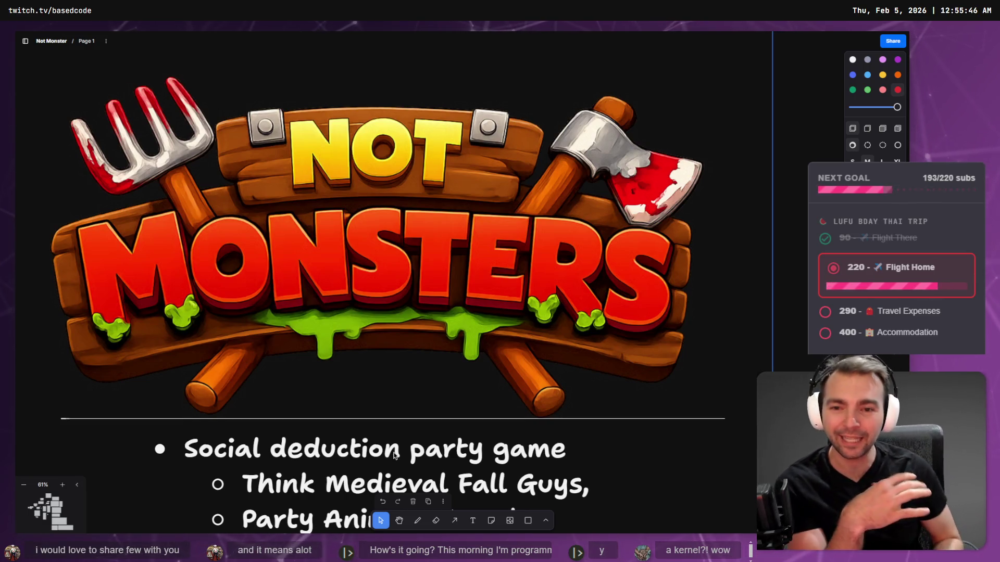
pyautogui.press('Right')
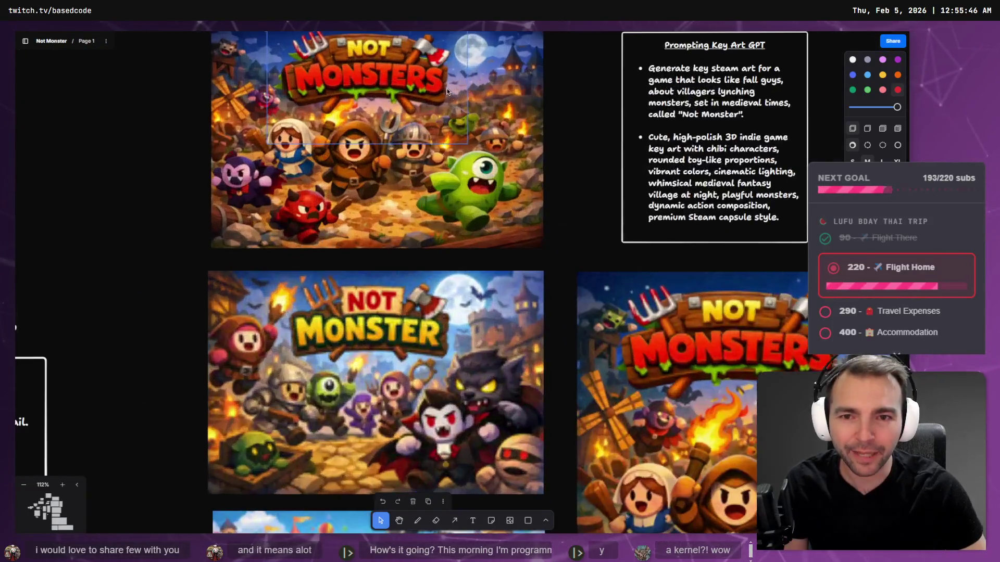
pyautogui.press('Right')
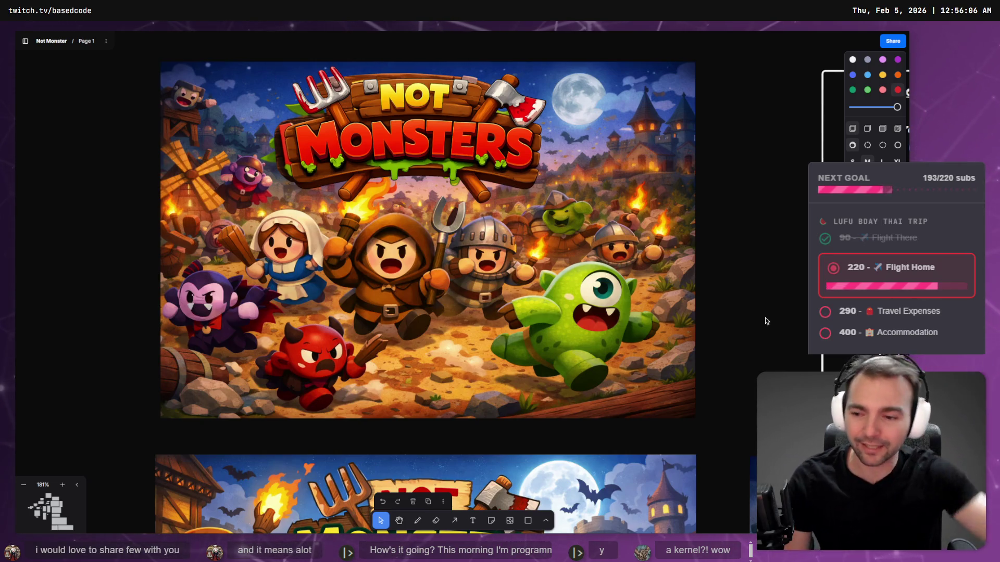
pyautogui.hotkey('alt', 'Tab')
pyautogui.press('F5')
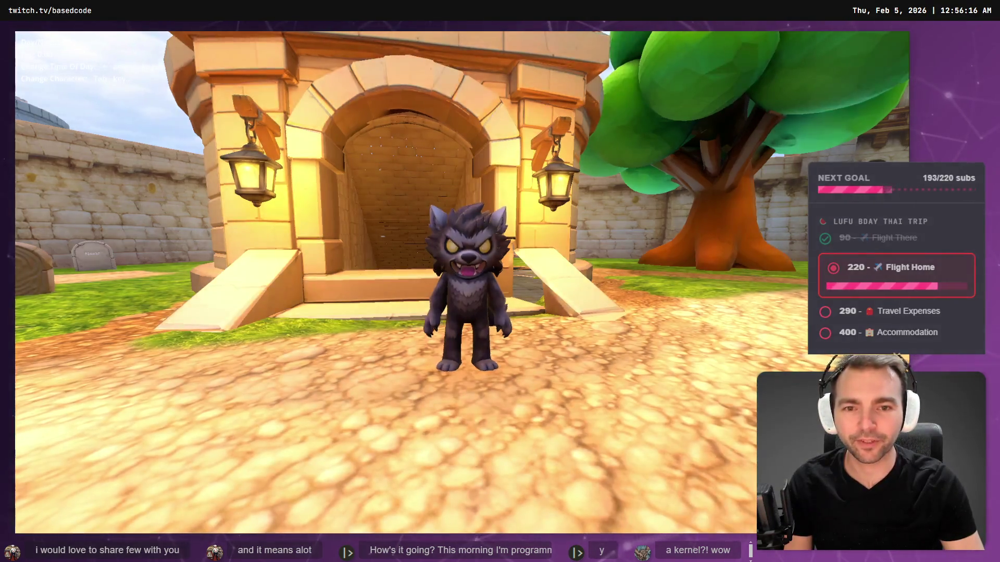
# Step: Run the wolf past the gravestones, then switch character with Tab and run across the town square
pyautogui.press('a')
pyautogui.press('w')
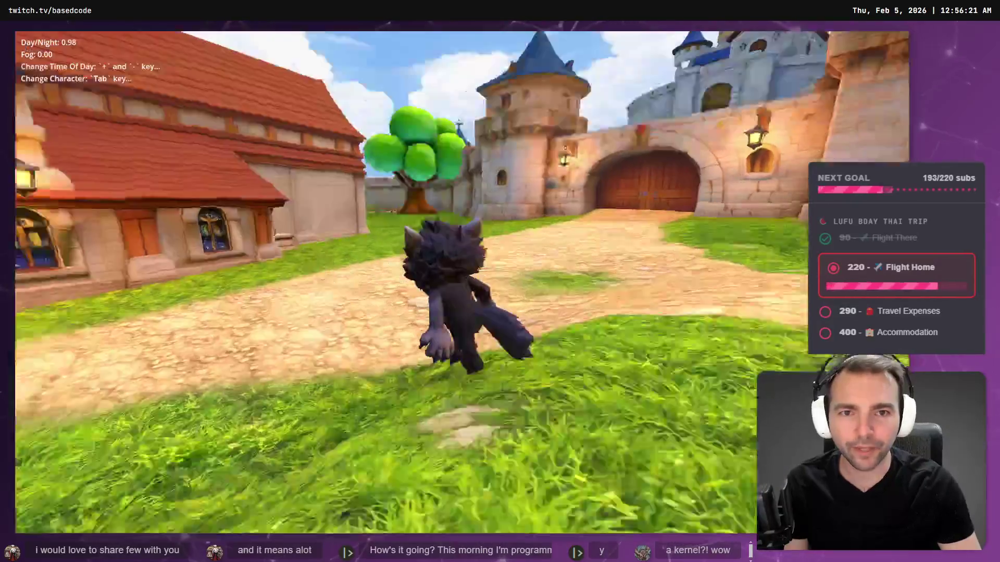
pyautogui.press('Tab')
pyautogui.press('w')
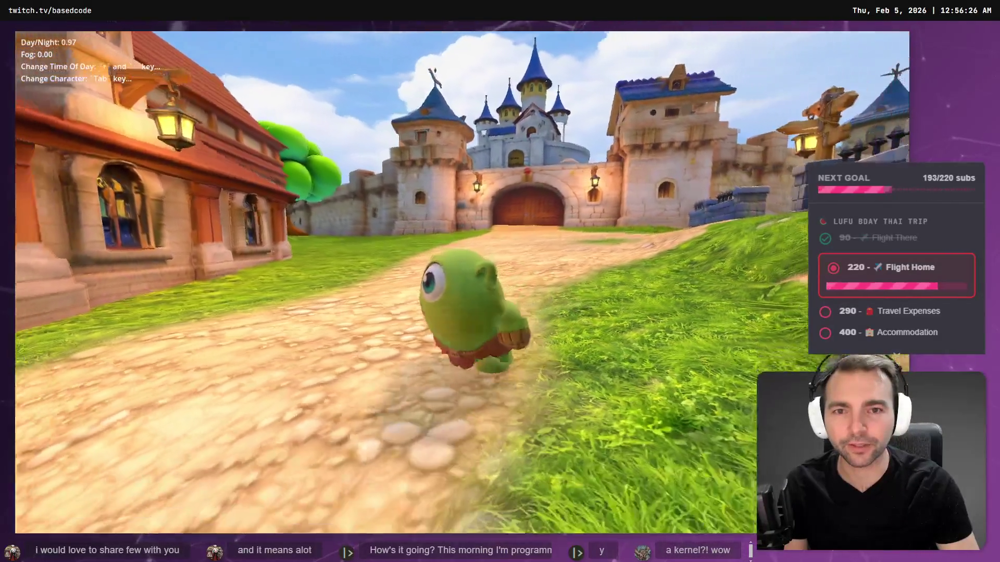
pyautogui.press('w')
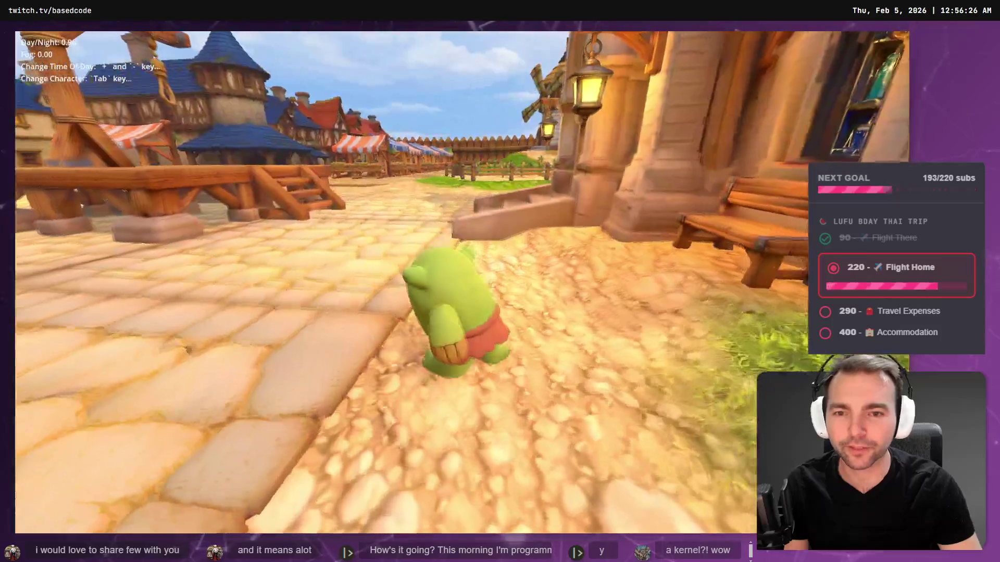
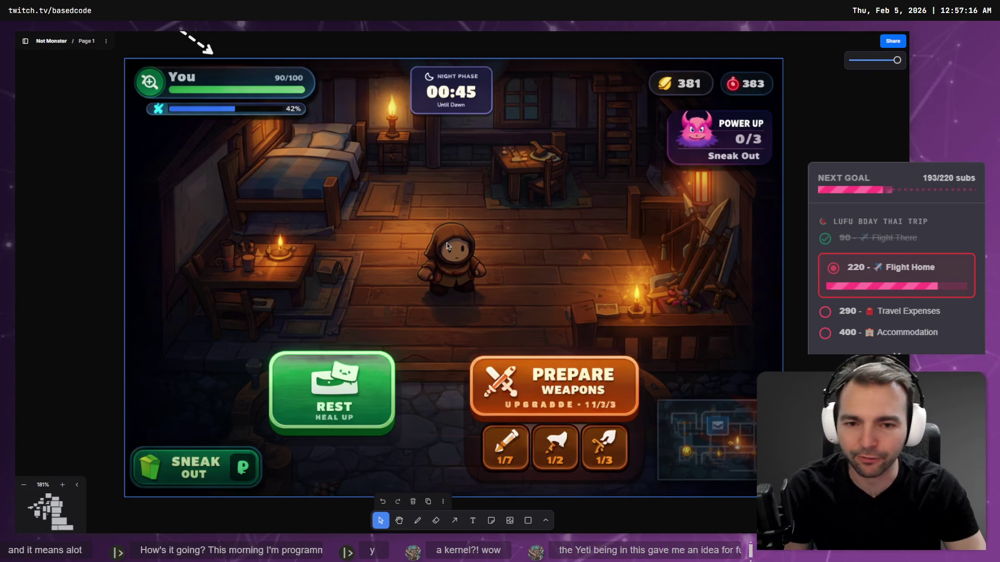
# Step: Pan and zoom the tldraw board to review the combat and Game Over mockups and game loop flowchart
pyautogui.moveTo(409, 293)
pyautogui.mouseDown()
pyautogui.moveTo(445, 248)
pyautogui.moveTo(542, 52)
pyautogui.mouseUp()
pyautogui.scroll(-5, 542, 52)
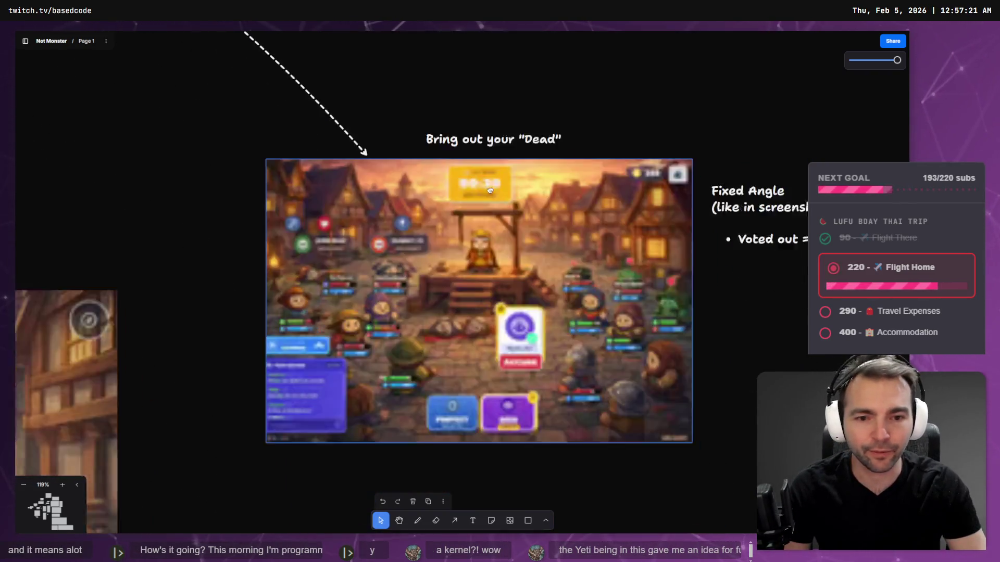
pyautogui.scroll(3, 491, 227)
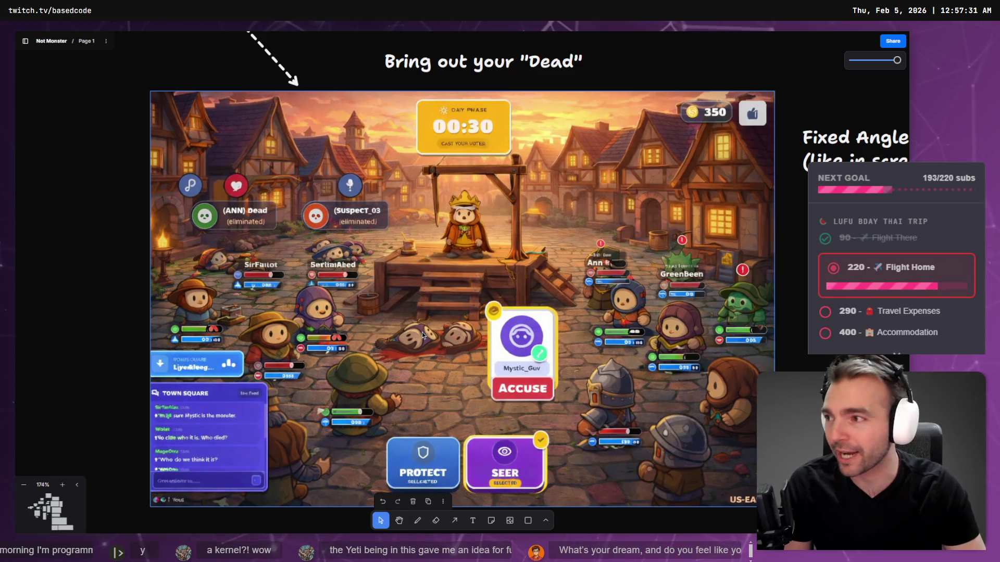
pyautogui.scroll(-5, 407, 331)
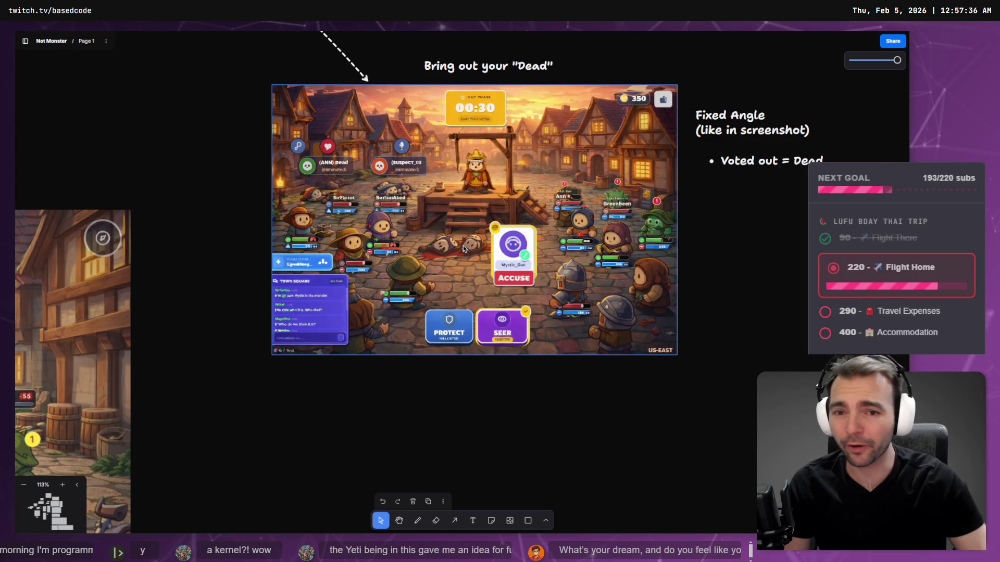
pyautogui.moveTo(187, 394)
pyautogui.mouseDown()
pyautogui.moveTo(417, 359)
pyautogui.moveTo(772, 147)
pyautogui.mouseUp()
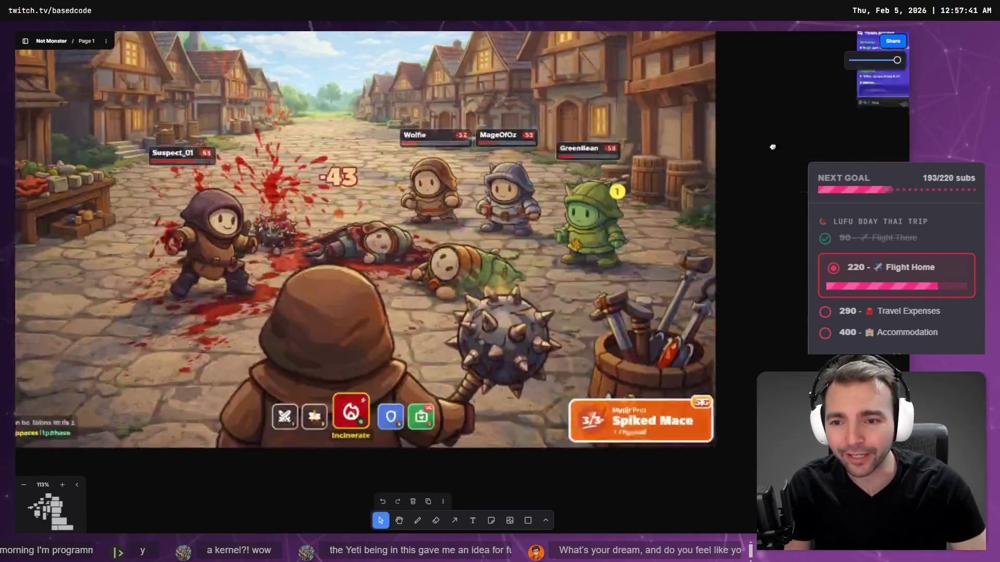
pyautogui.hotkey('shift', '2')
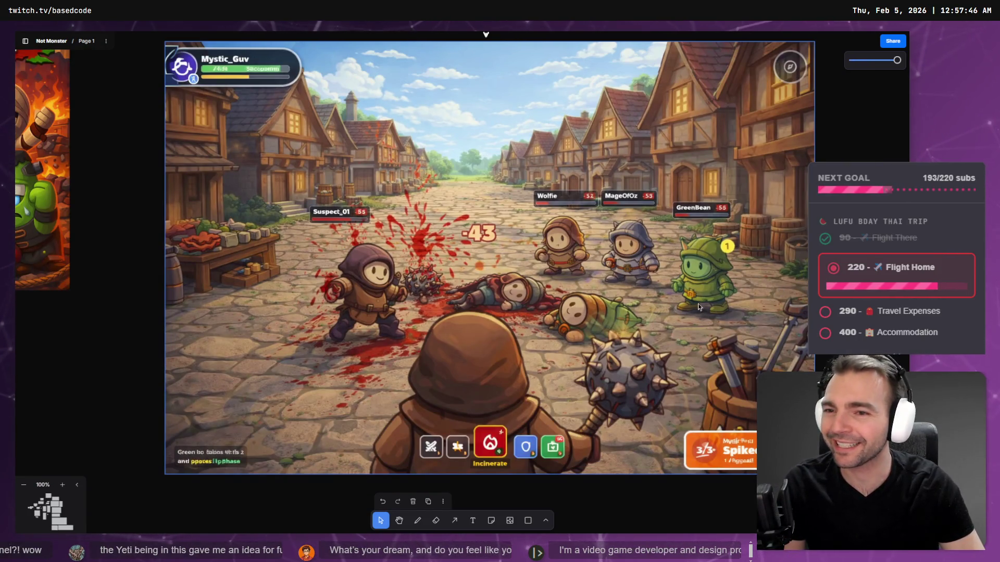
pyautogui.press('Tab')
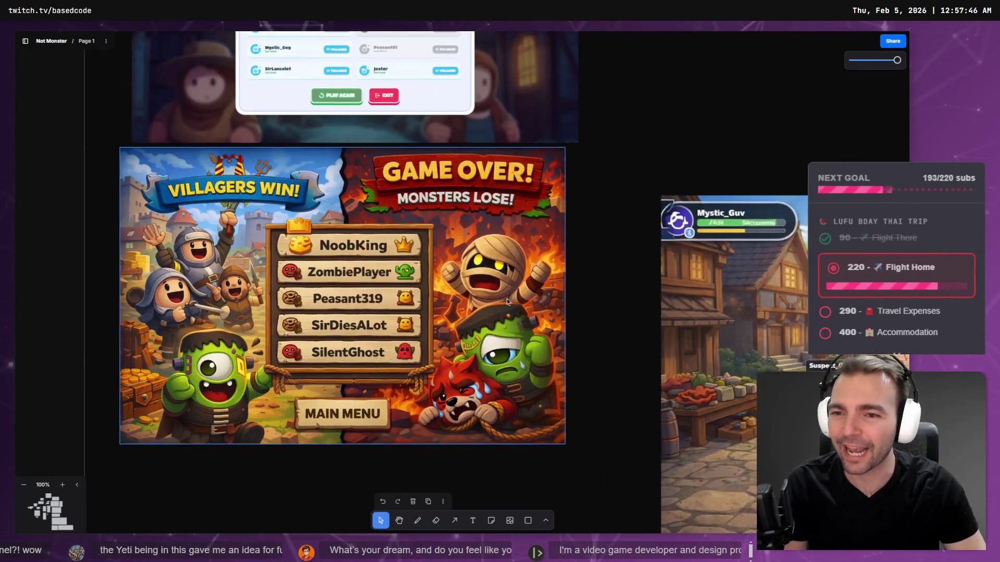
pyautogui.scroll(3, 507, 301)
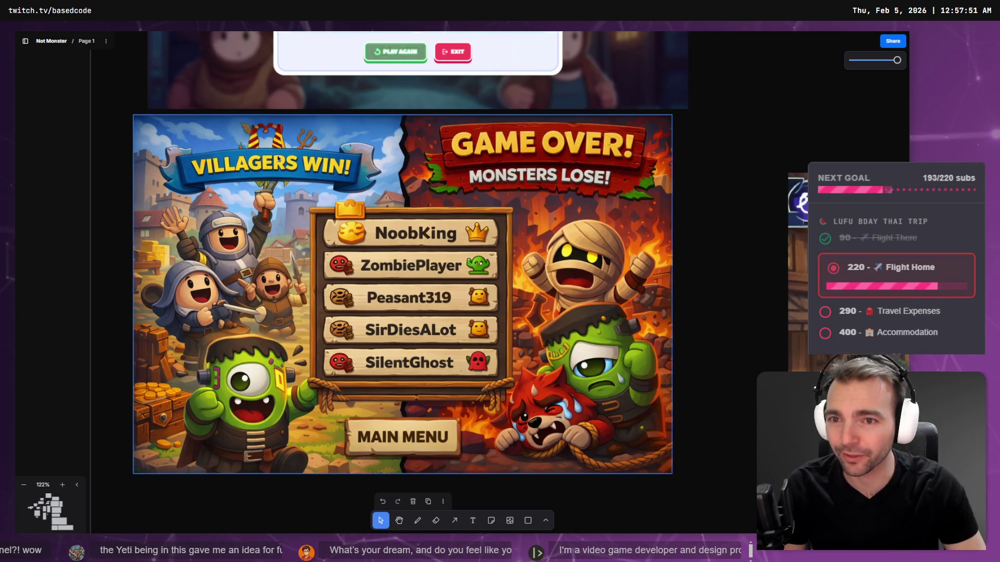
pyautogui.press('Tab')
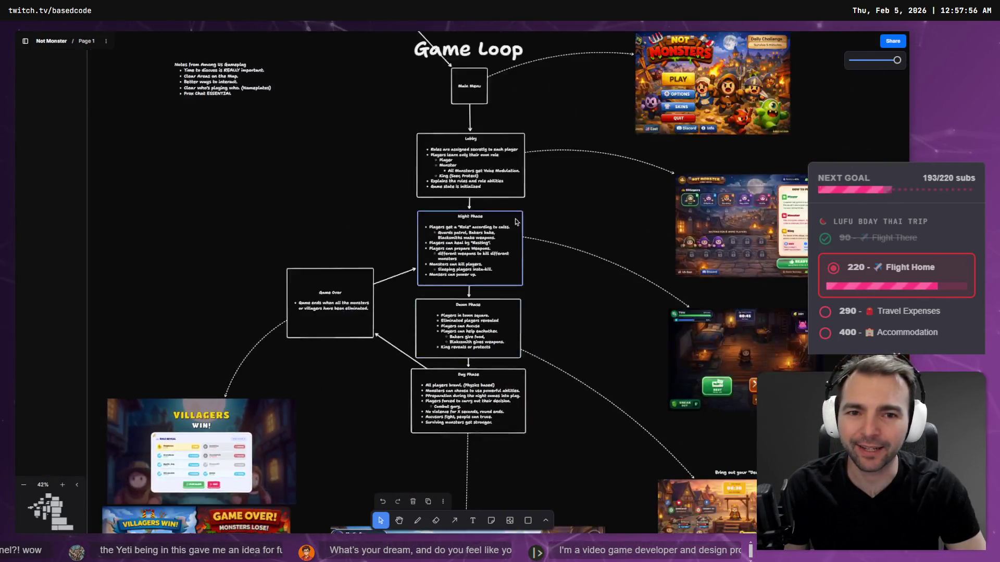
# Step: Scroll down to the asset lists and tree references, then switch to the Godot editor
pyautogui.scroll(-10, 468, 312)
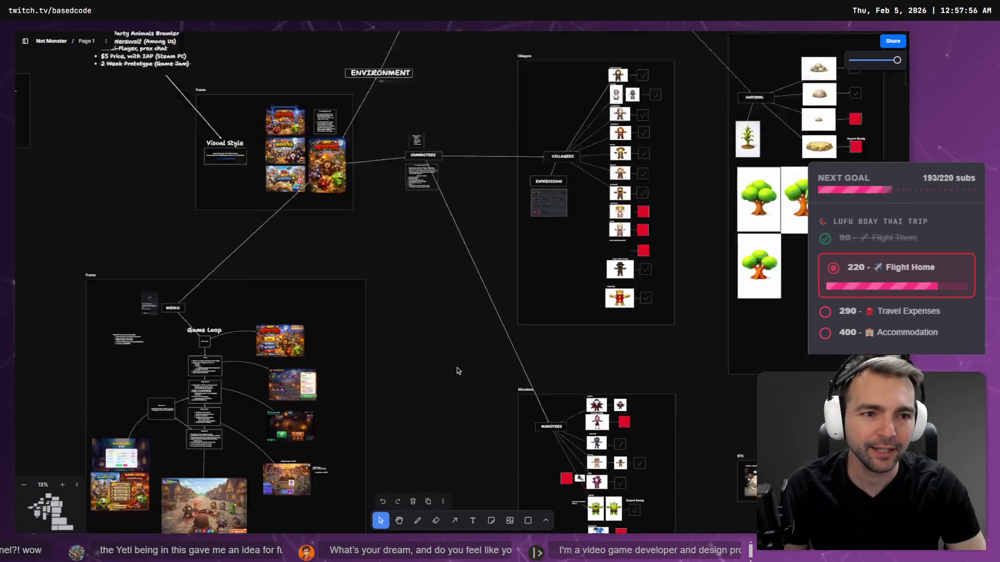
pyautogui.scroll(-2, 457, 371)
pyautogui.moveTo(734, 450); pyautogui.dragTo(571, 336)
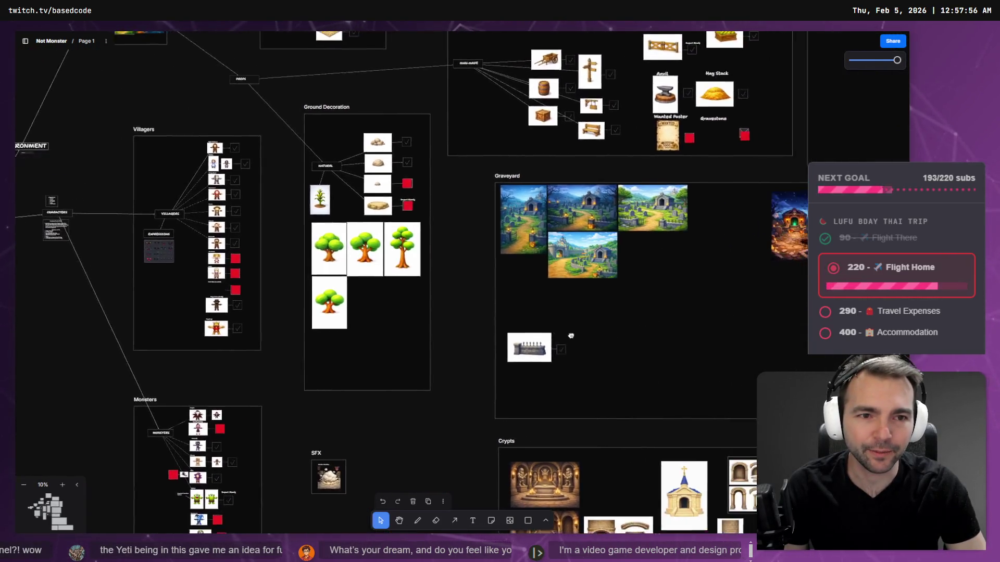
pyautogui.scroll(6, 432, 312)
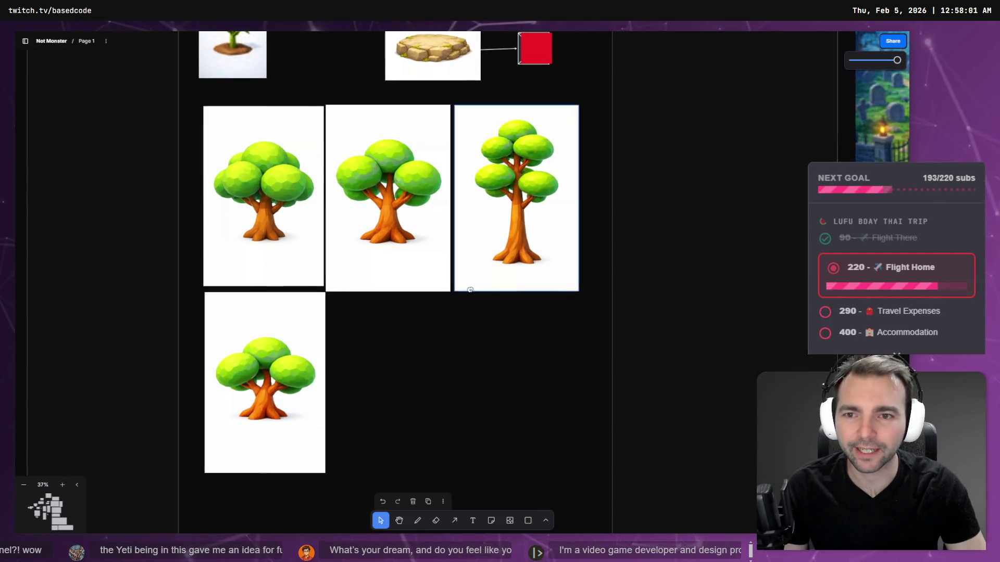
pyautogui.hotkey('alt', 'Tab')
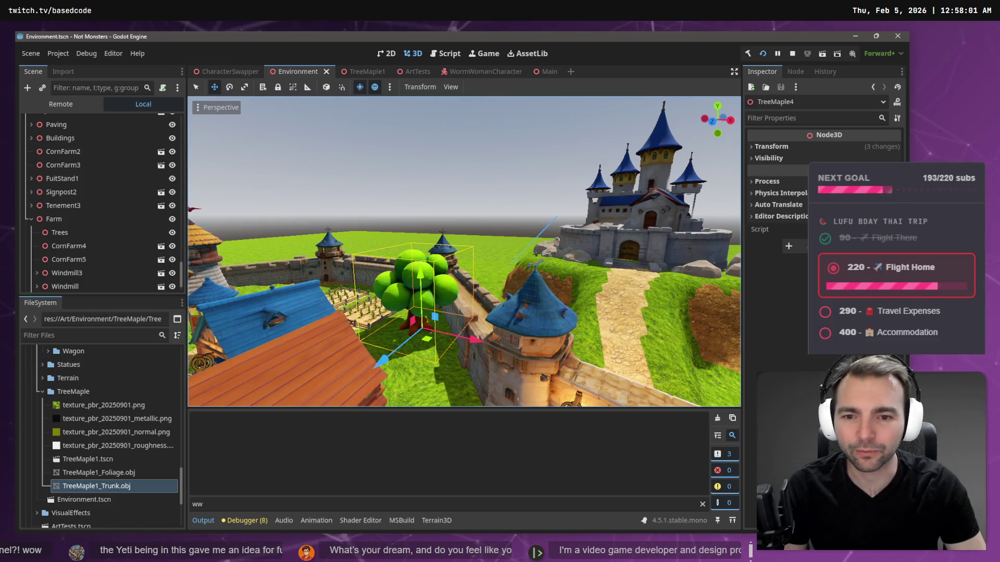
# Step: Drag TreeMaple4 to a new spot on the grass beside the stone wall
pyautogui.scroll(-5, 464, 252)
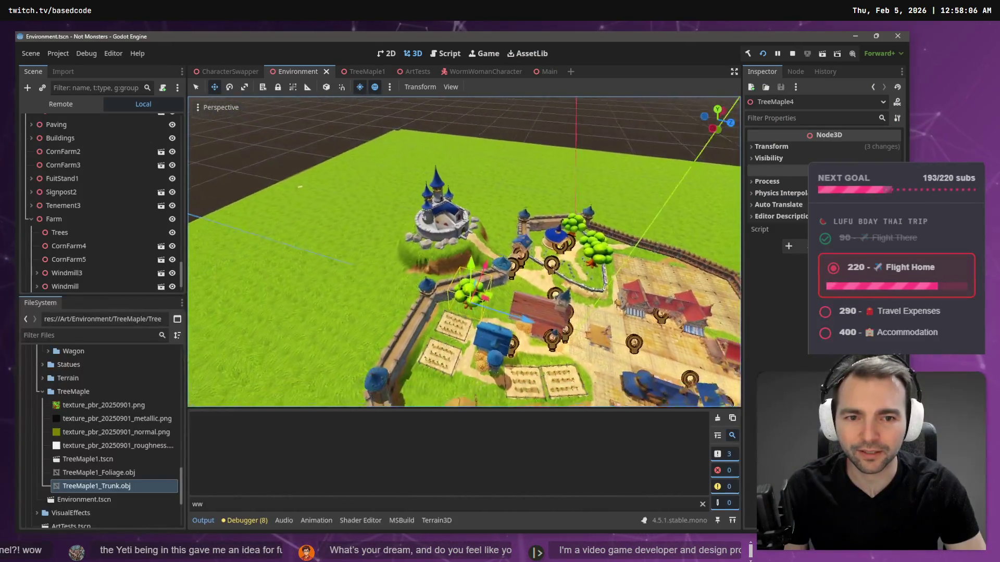
pyautogui.scroll(5, 464, 251)
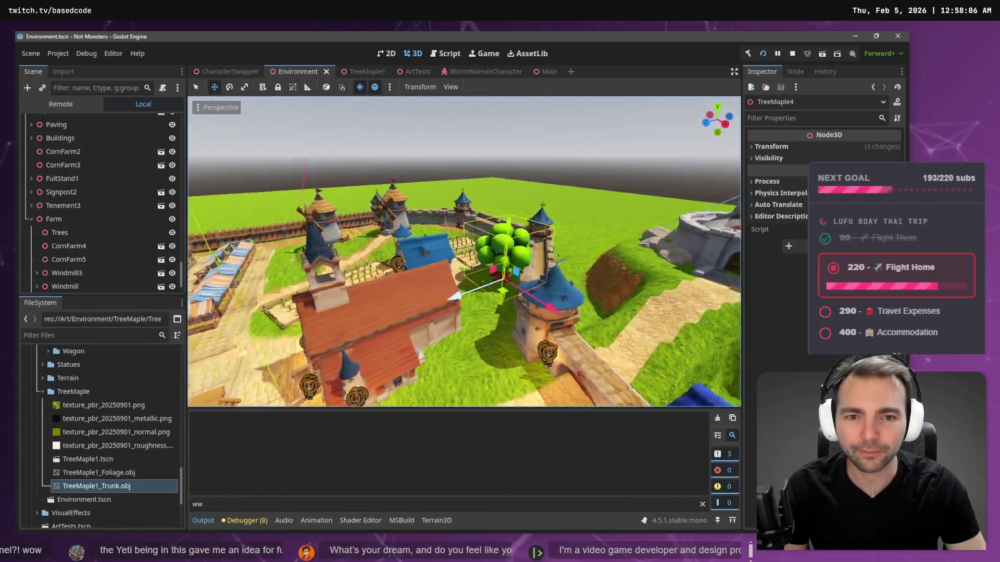
pyautogui.scroll(5, 452, 296)
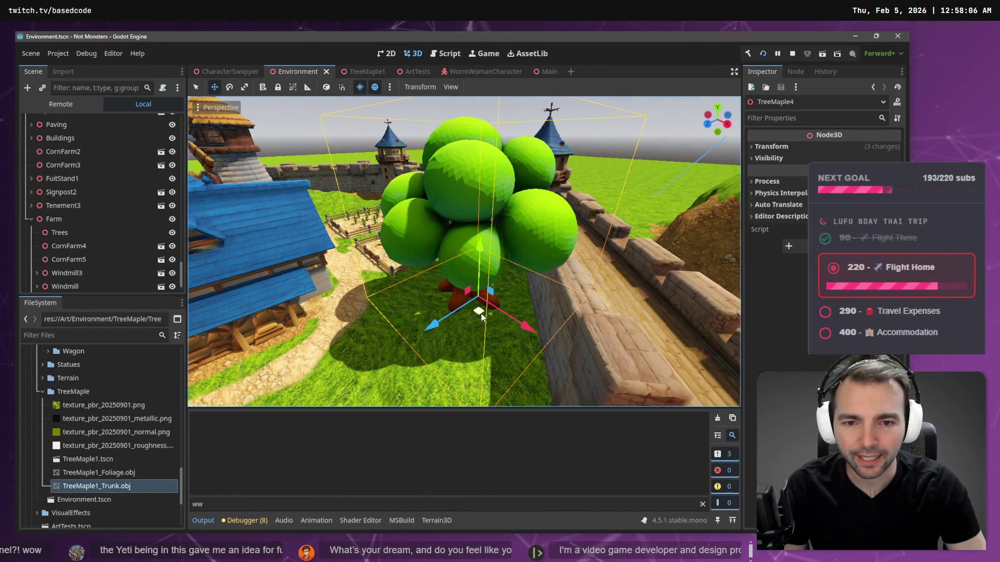
pyautogui.moveTo(482, 317)
pyautogui.mouseDown()
pyautogui.moveTo(461, 317)
pyautogui.moveTo(463, 327)
pyautogui.mouseUp()
pyautogui.scroll(5, 462, 327)
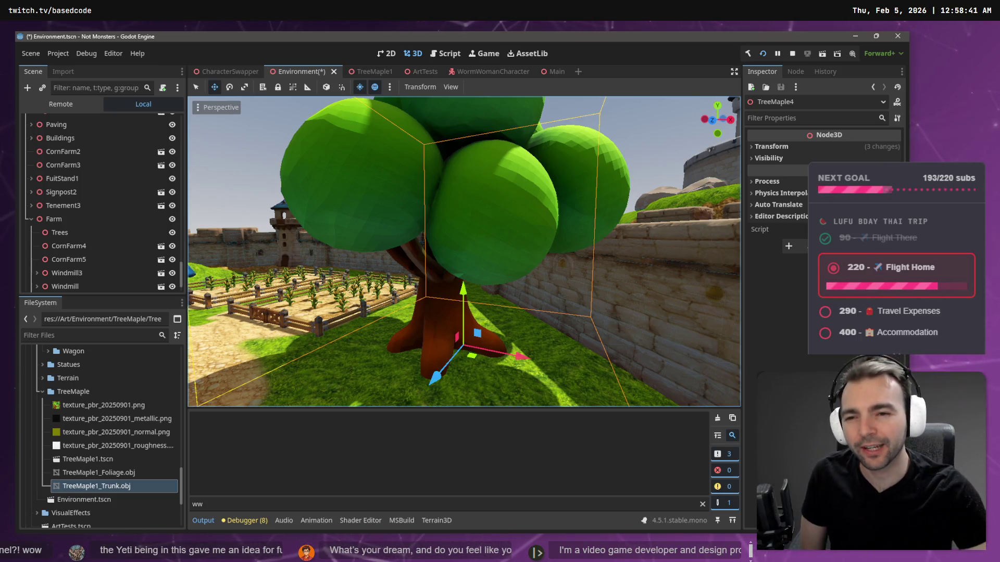
# Step: Select a wall segment and orbit the view over the village's maple trees
pyautogui.click(221, 134)
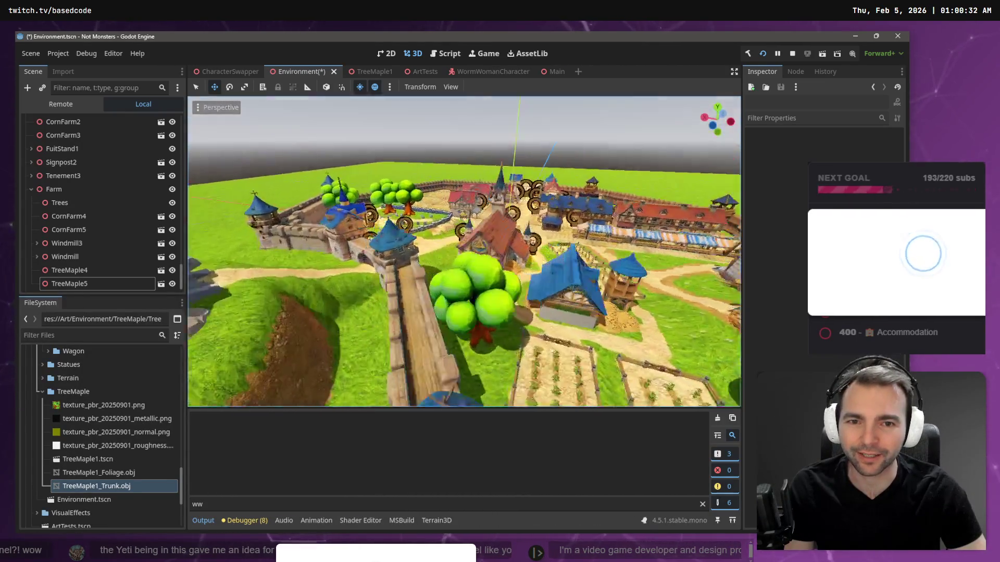
pyautogui.moveTo(490, 206); pyautogui.dragTo(490, 206)
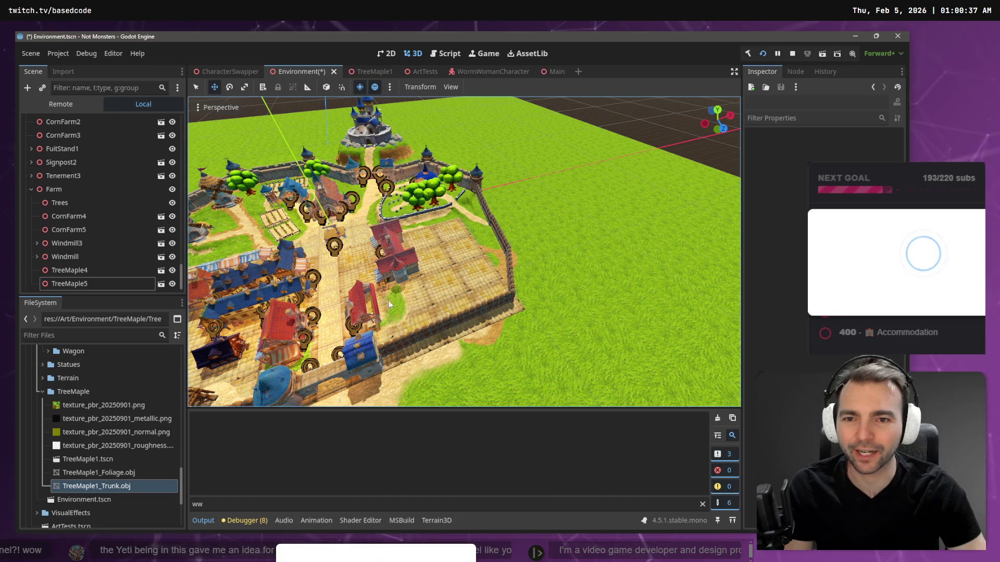
pyautogui.scroll(5, 413, 271)
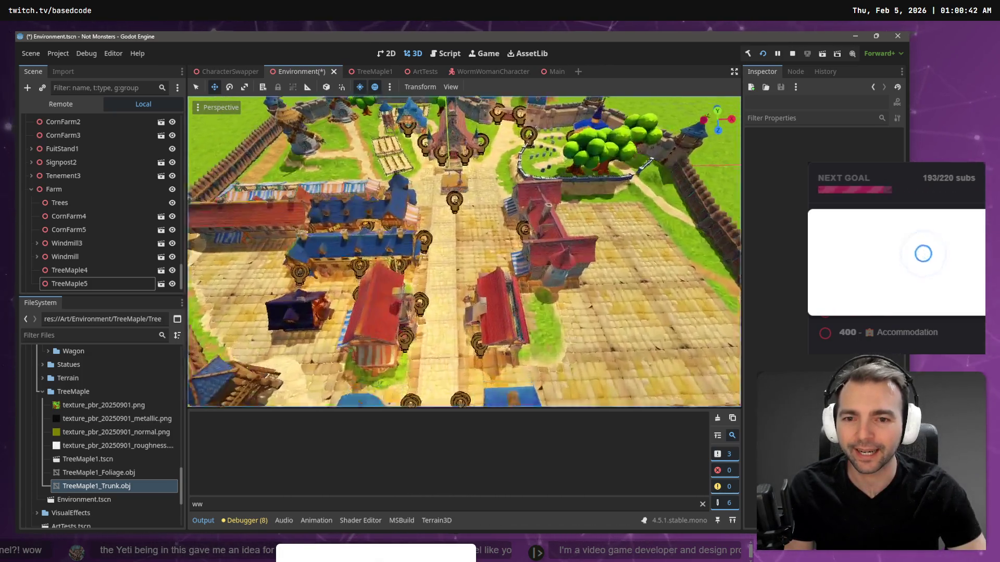
pyautogui.press('w')
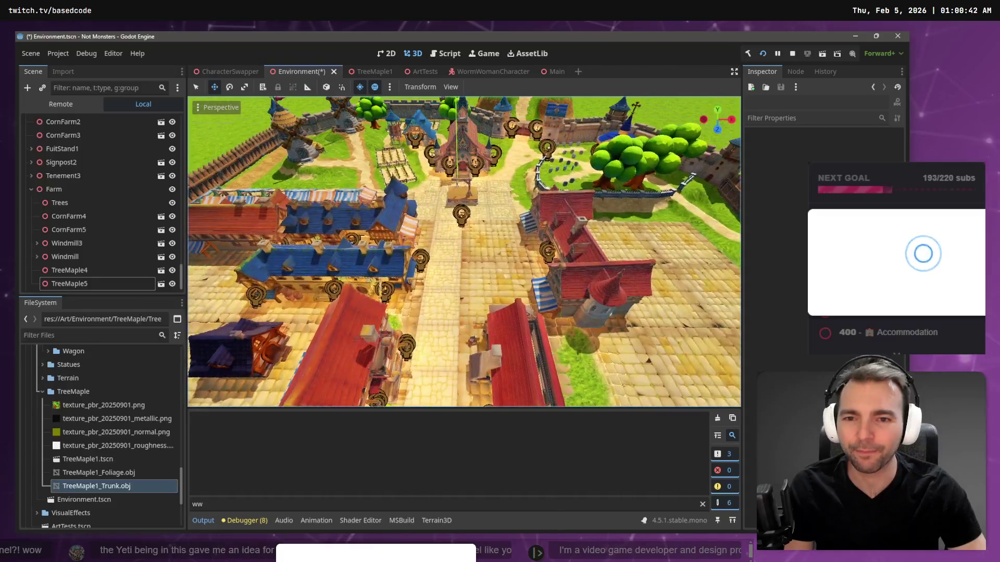
pyautogui.press('w')
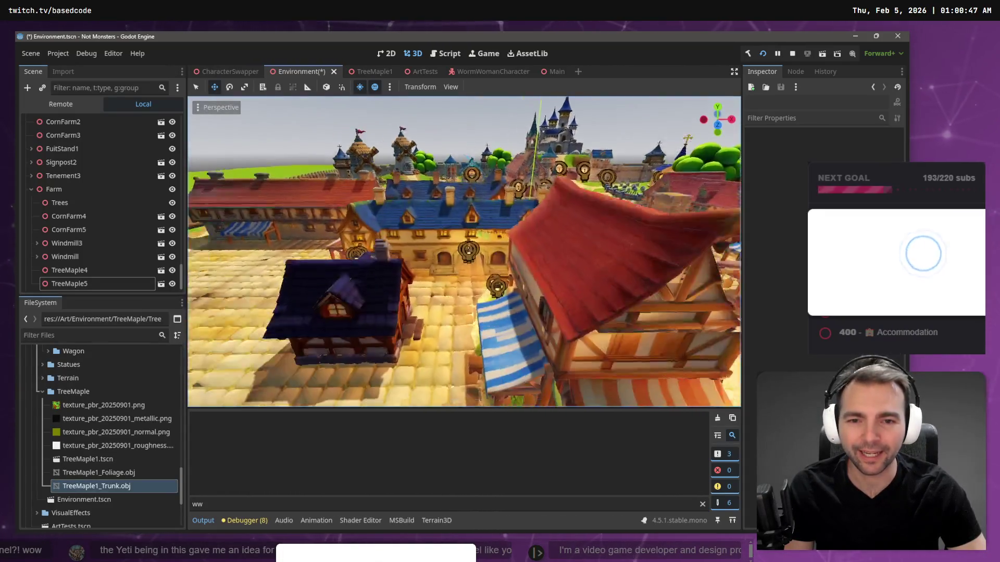
pyautogui.press('w')
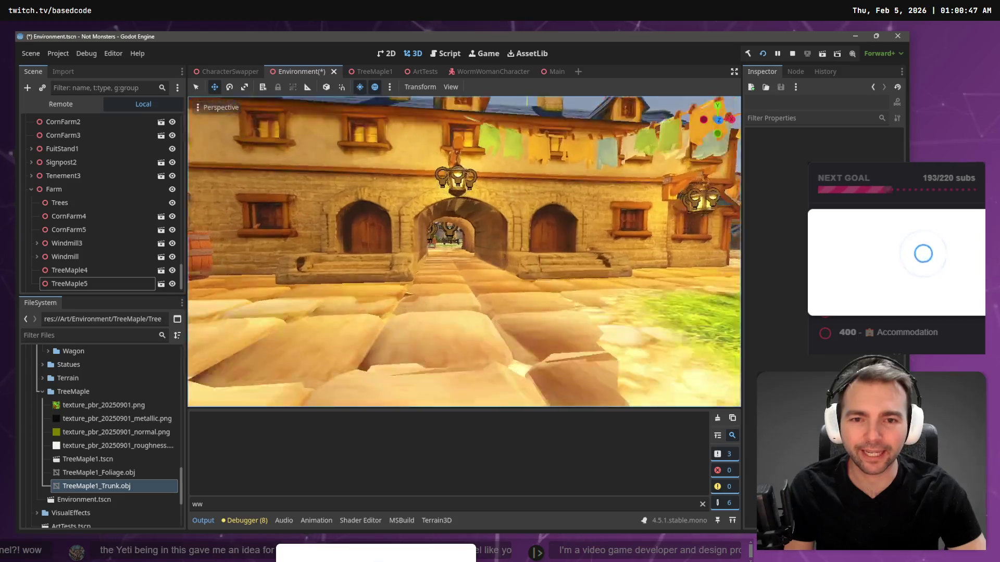
pyautogui.press('w')
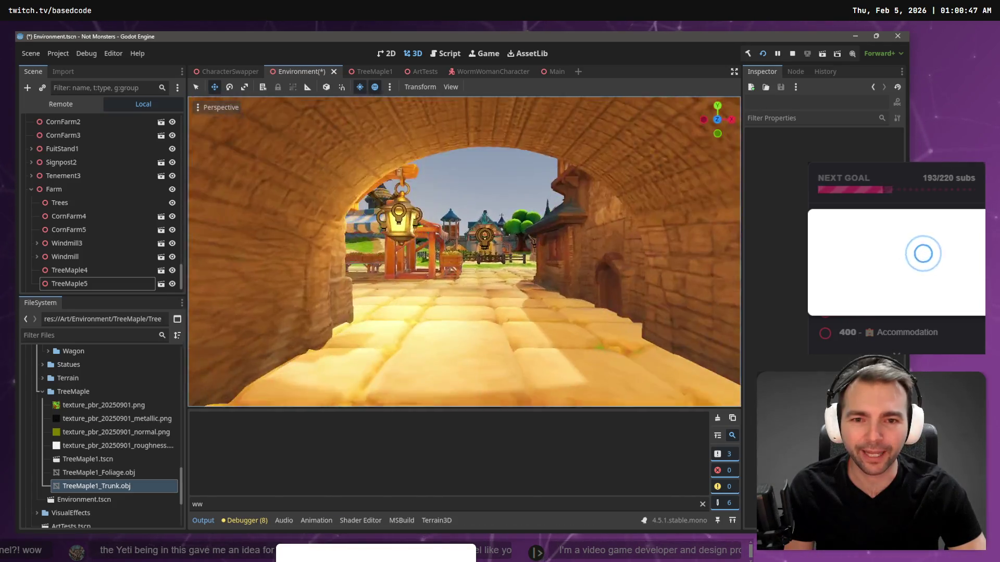
pyautogui.press('w')
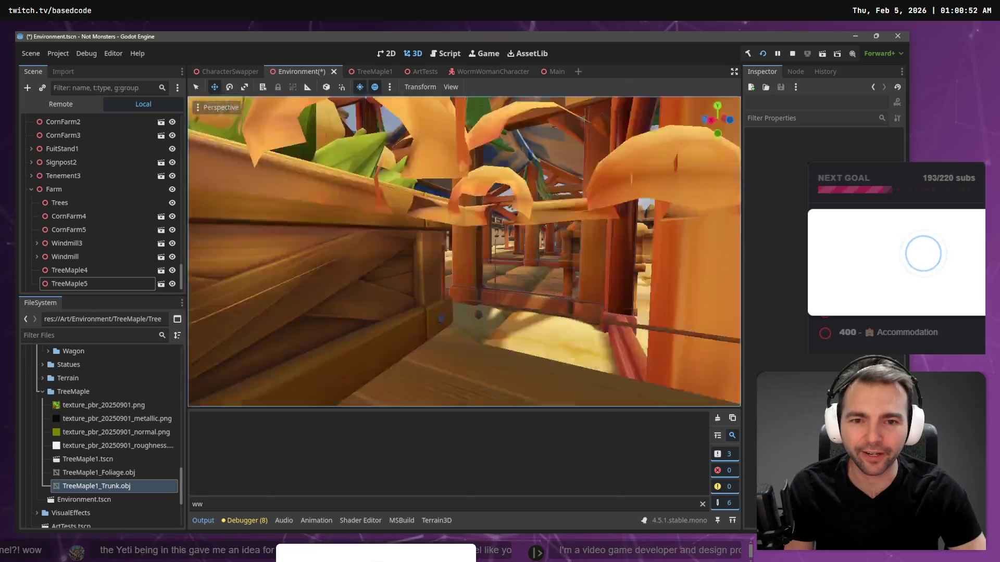
pyautogui.press('w')
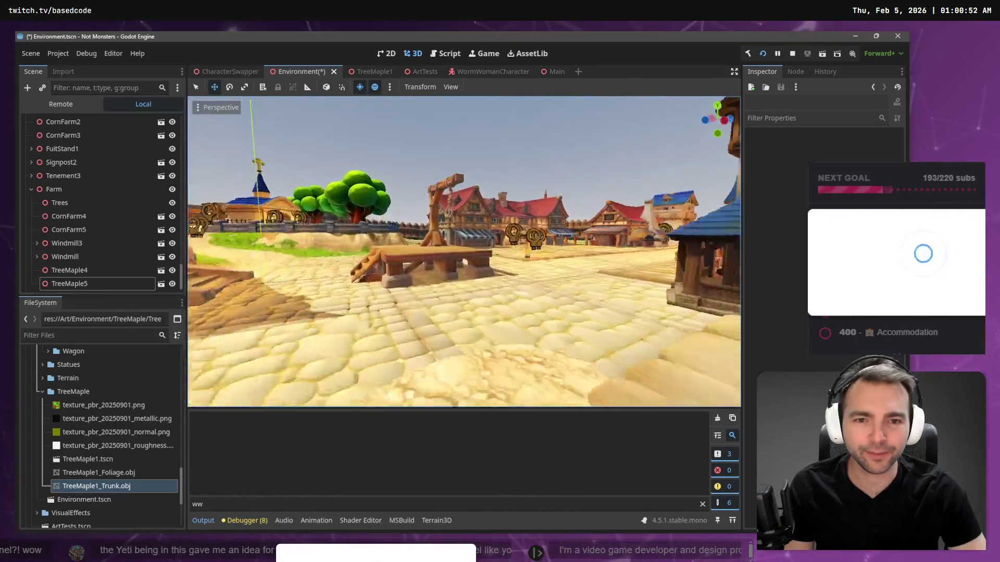
pyautogui.press('w')
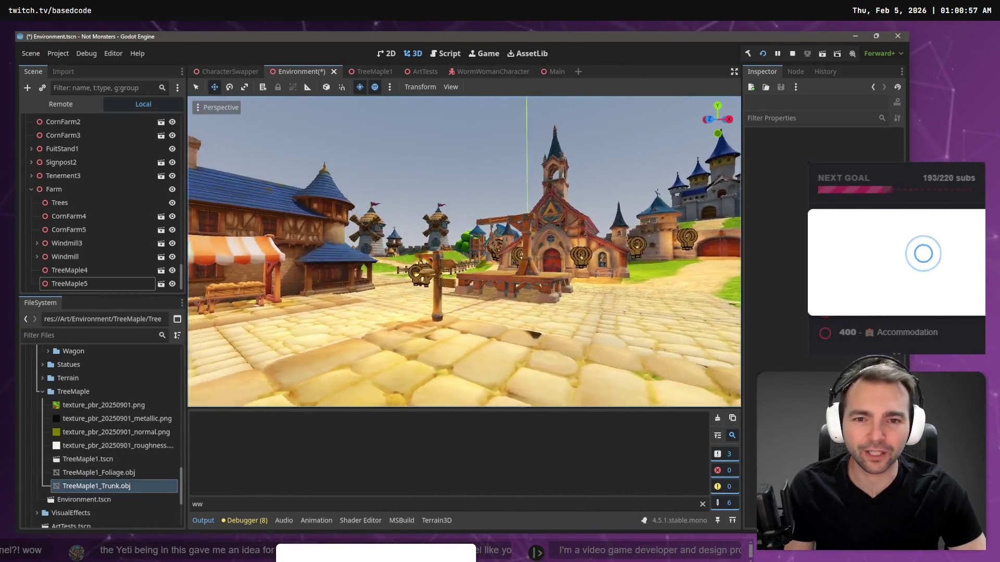
pyautogui.press('s')
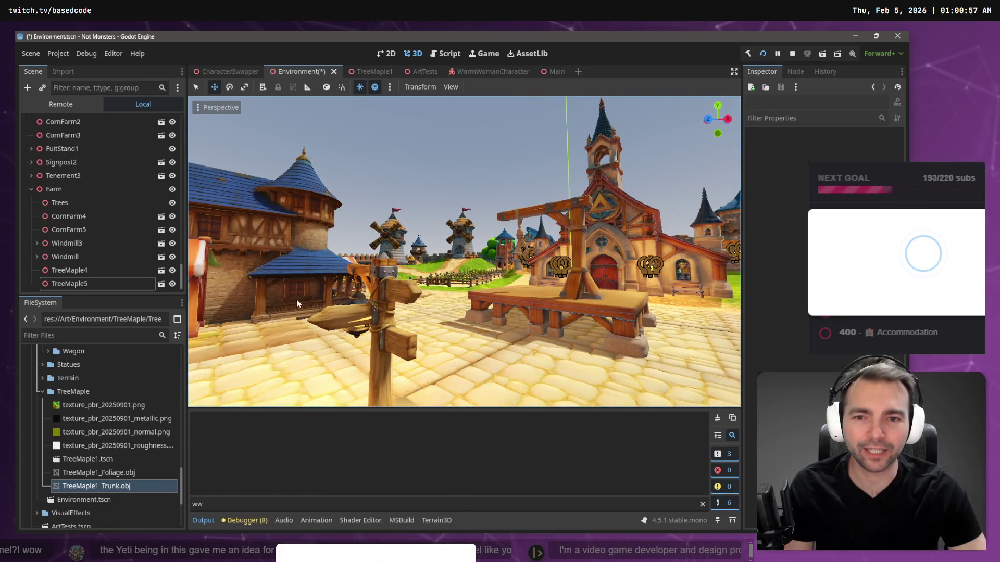
pyautogui.press('d')
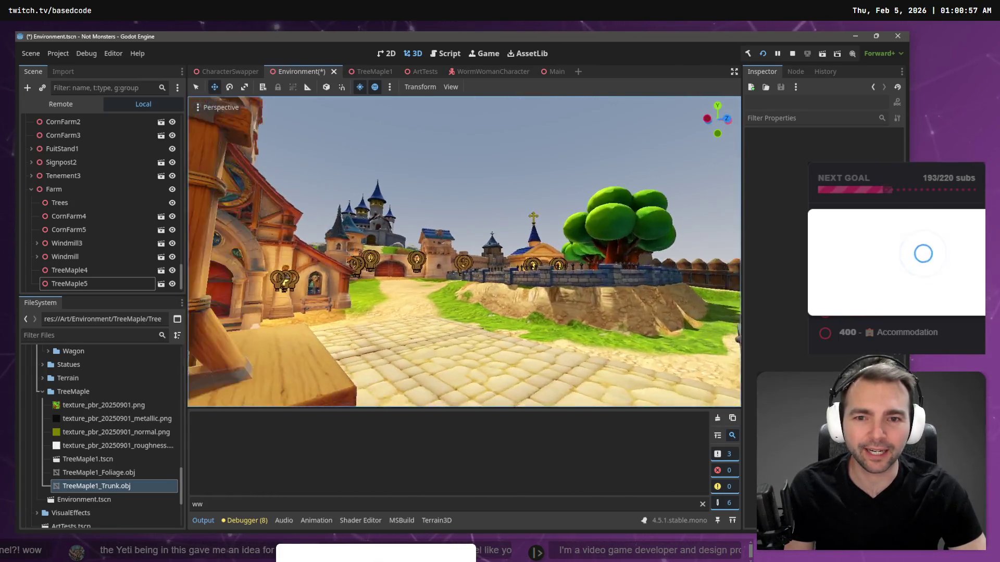
pyautogui.press('d')
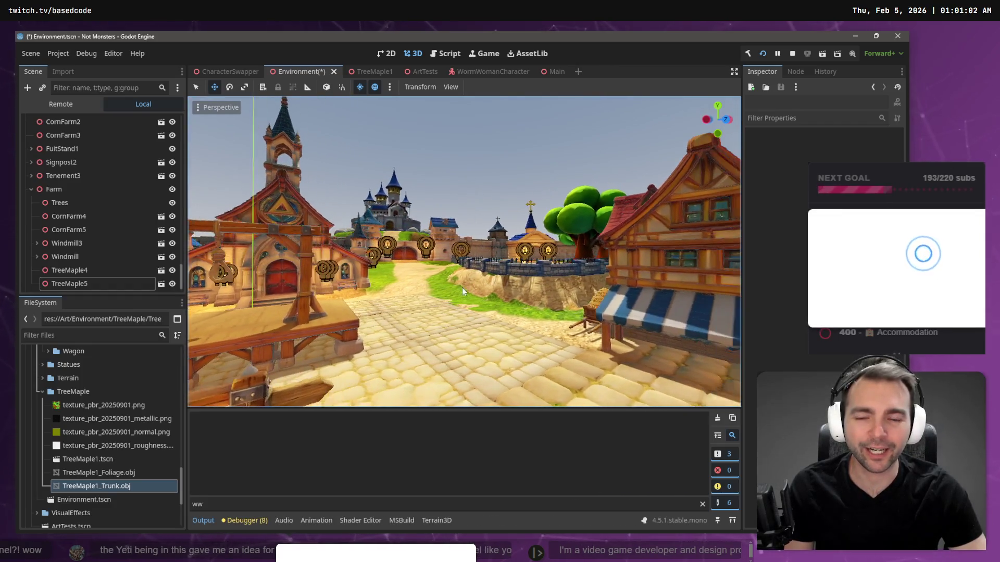
pyautogui.press('w')
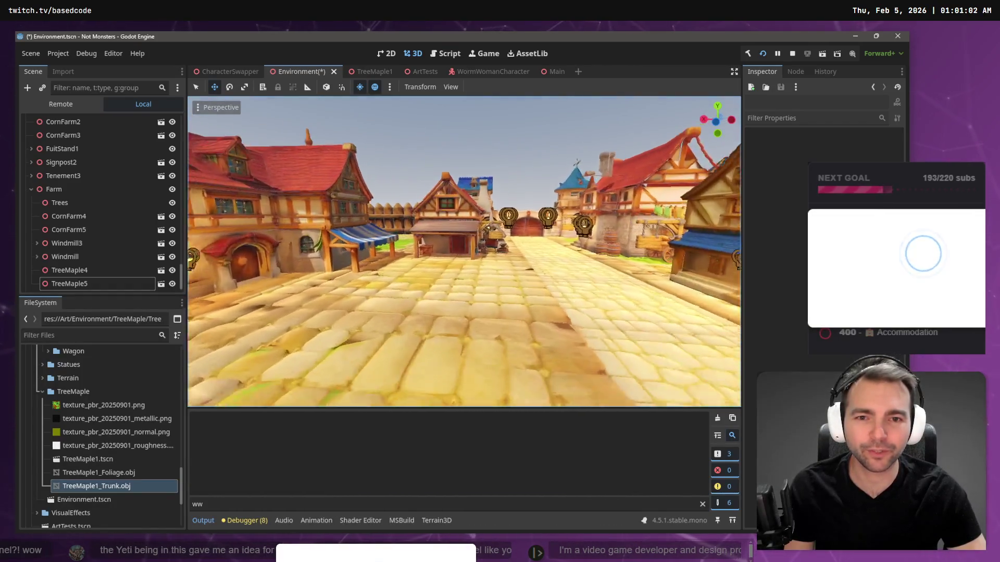
pyautogui.press('w')
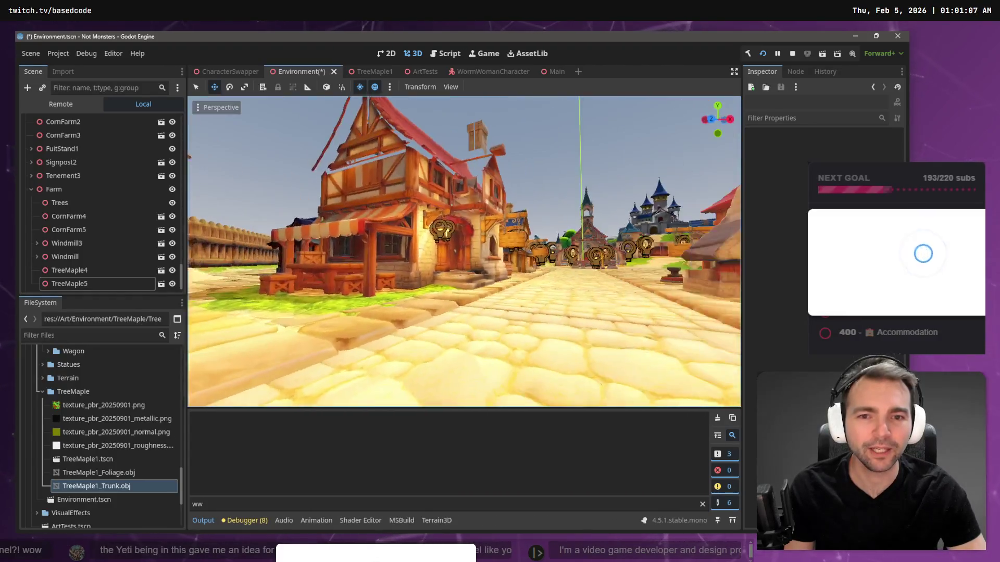
pyautogui.click(464, 201)
pyautogui.press('w')
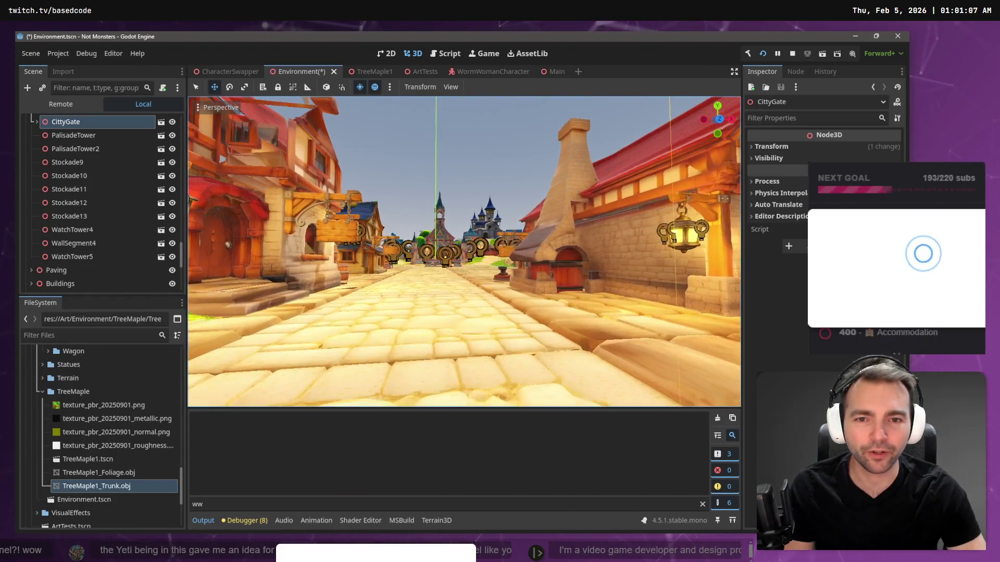
pyautogui.press('w')
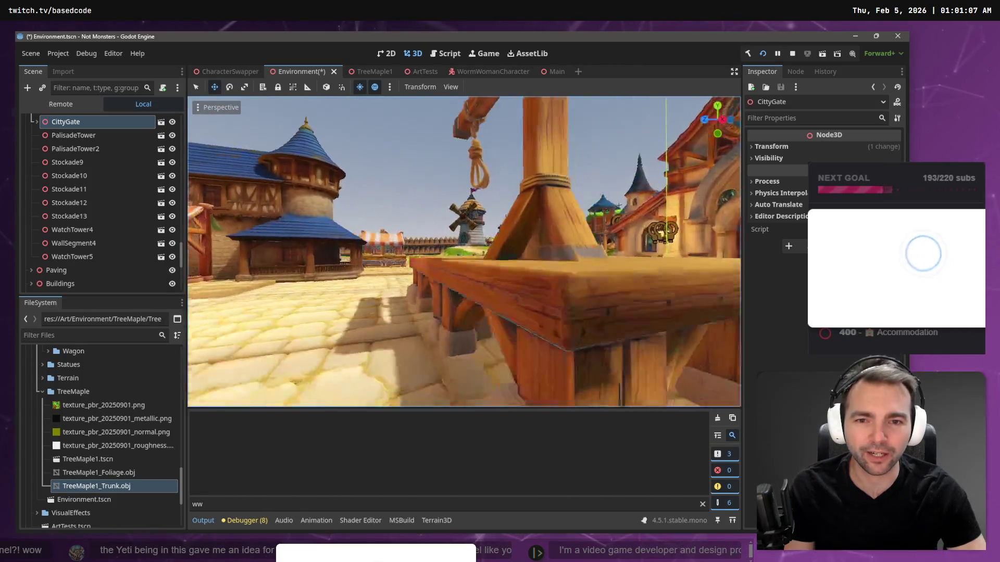
pyautogui.press('w')
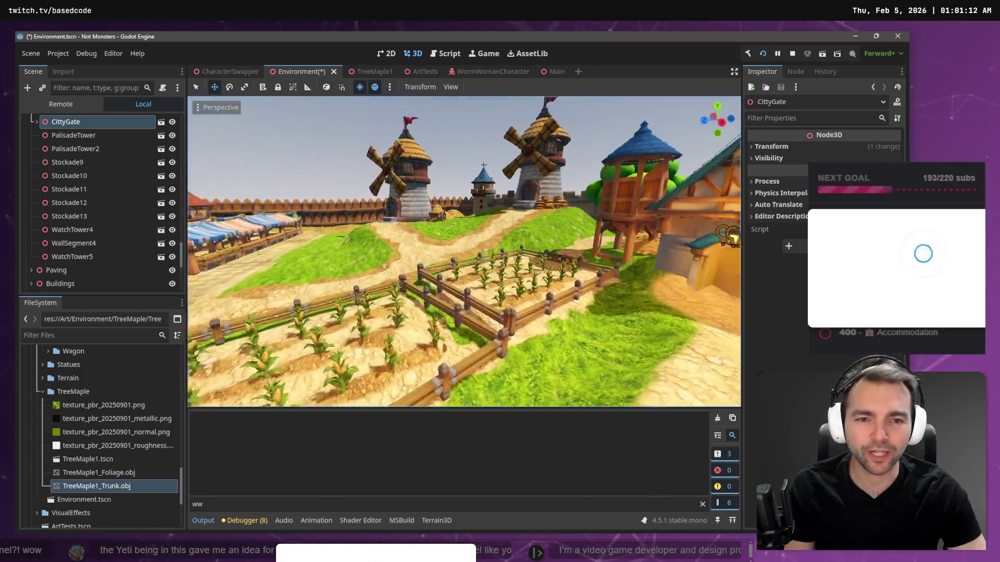
pyautogui.press('w')
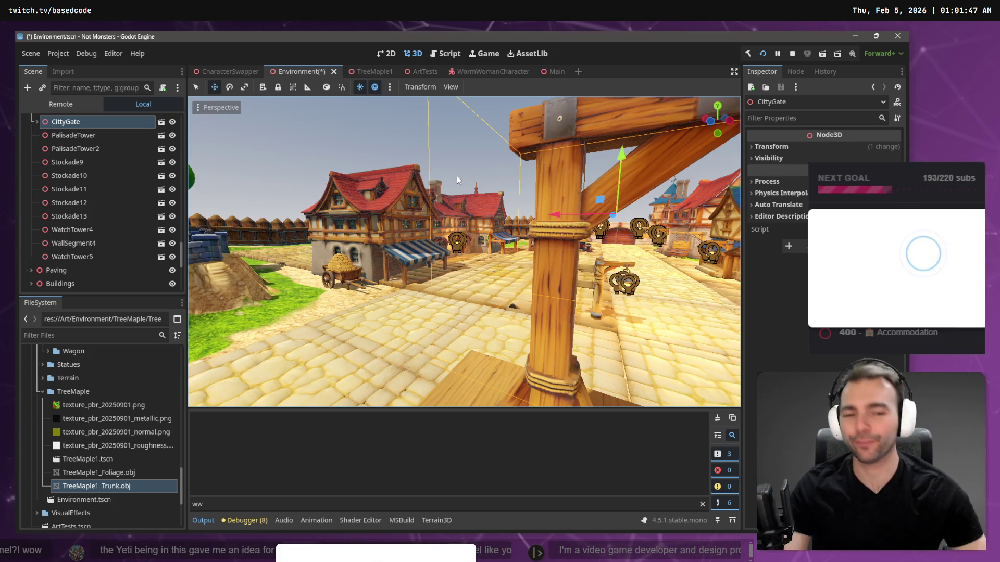
# Step: Select Gallows, clear the selection, and save Environment.tscn with Ctrl+S
pyautogui.click(427, 136)
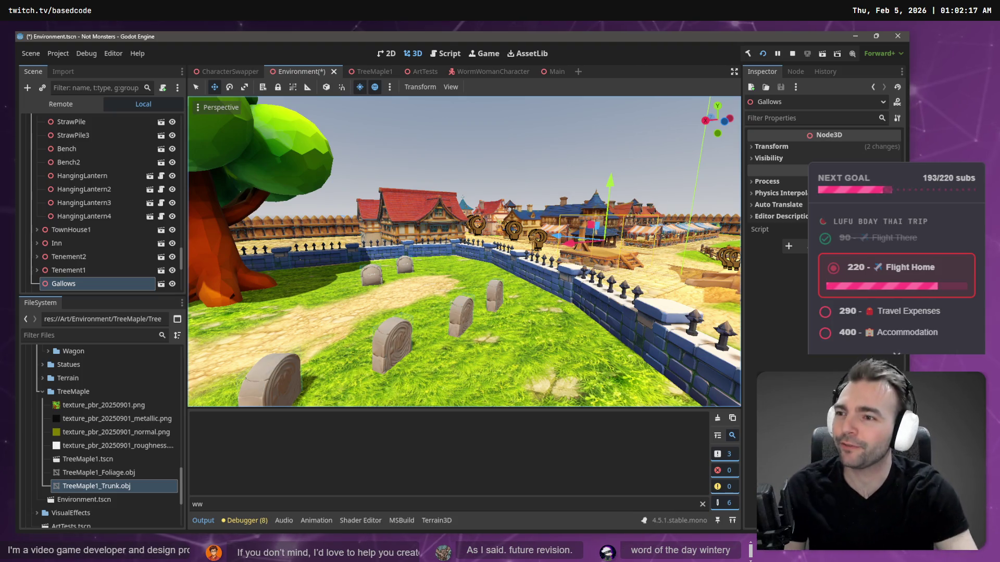
pyautogui.click(526, 163)
pyautogui.scroll(5, 526, 163)
pyautogui.hotkey('ctrl', 's')
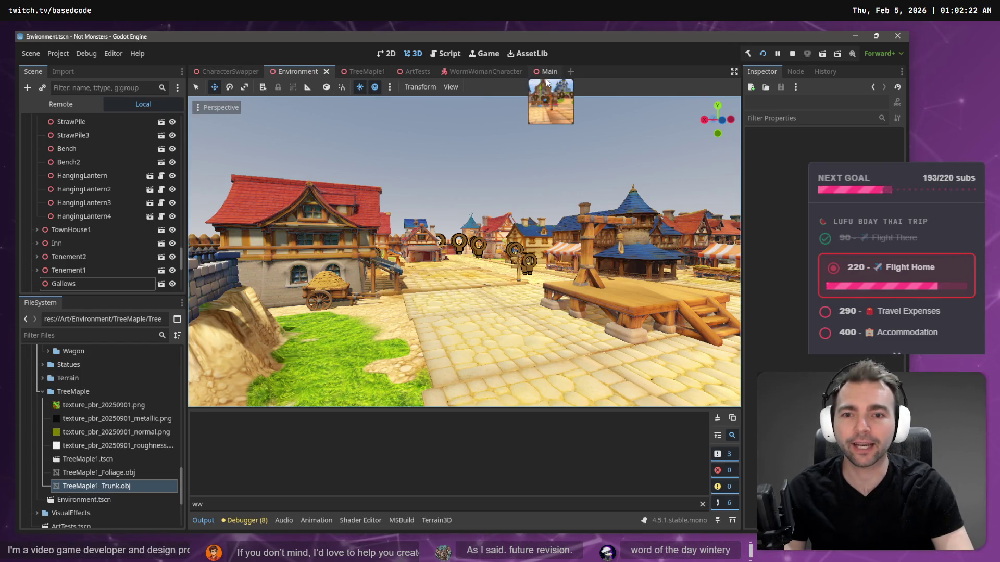
# Step: Open the Main scene and fly past the church, timber houses and castle street
pyautogui.click(546, 72)
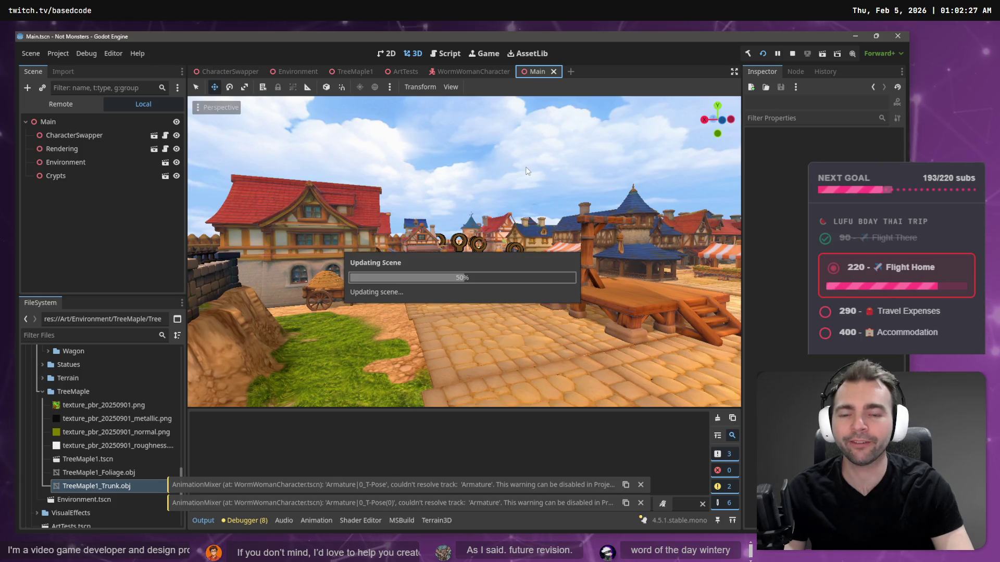
pyautogui.press('w')
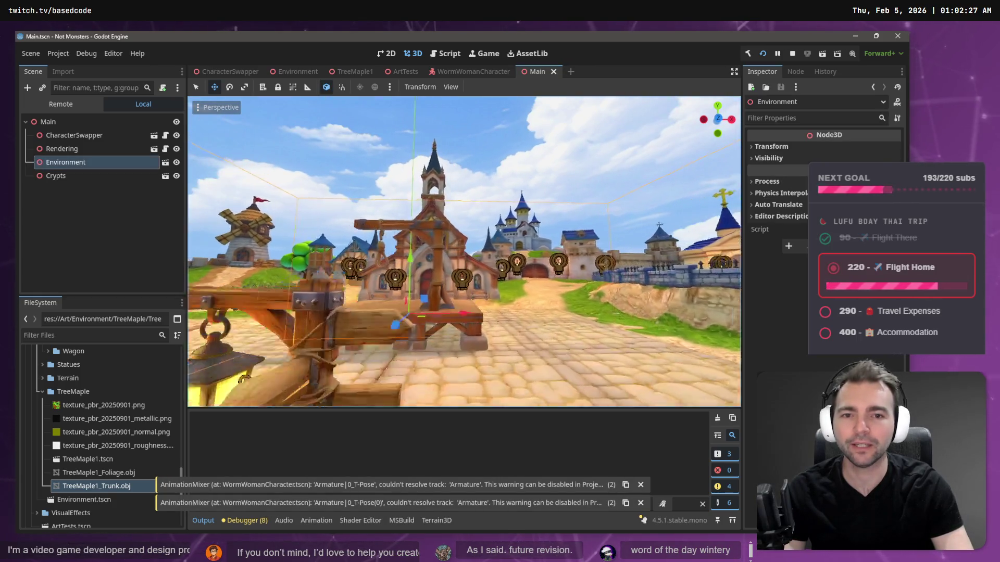
pyautogui.press('w')
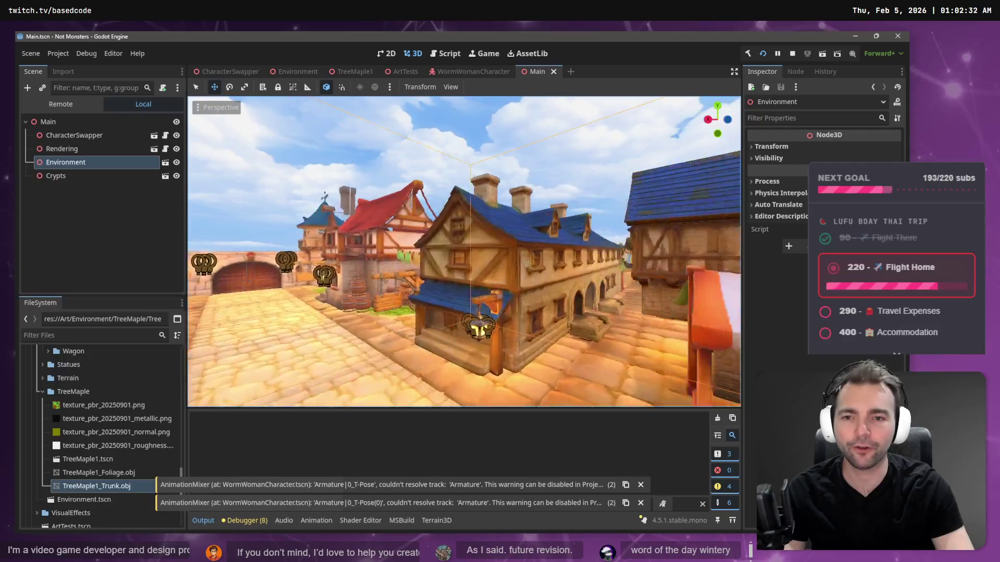
pyautogui.press('w')
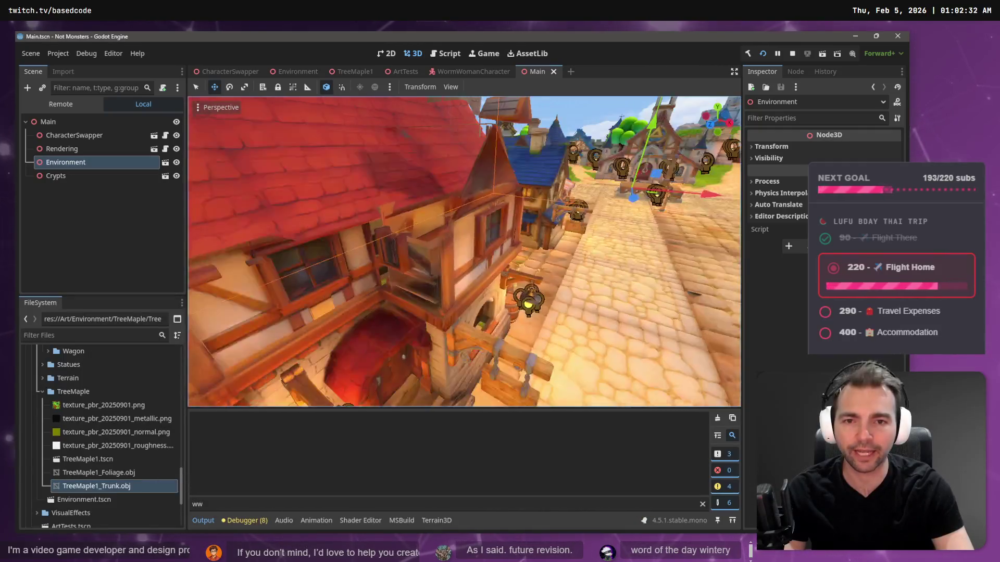
pyautogui.press('w')
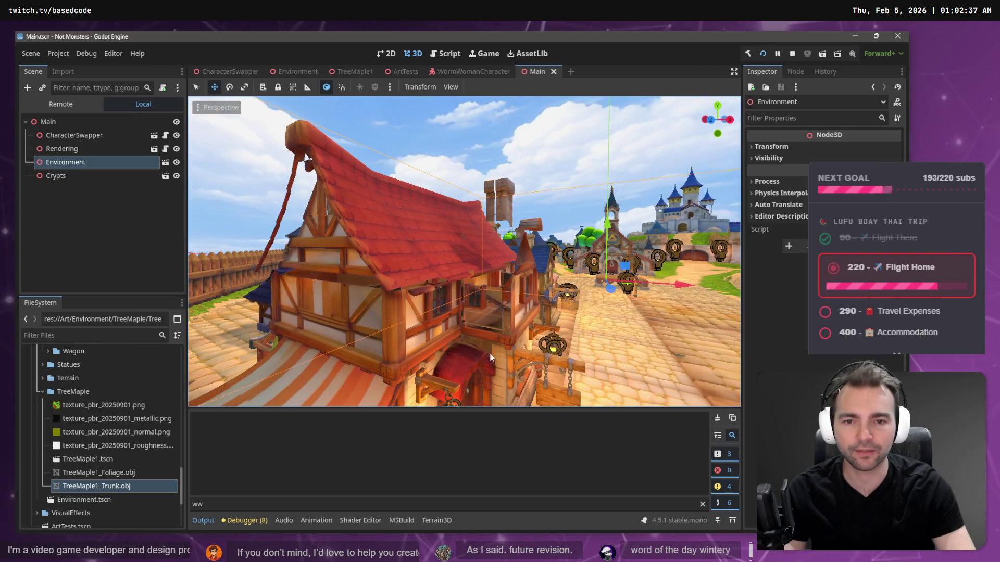
pyautogui.press('w')
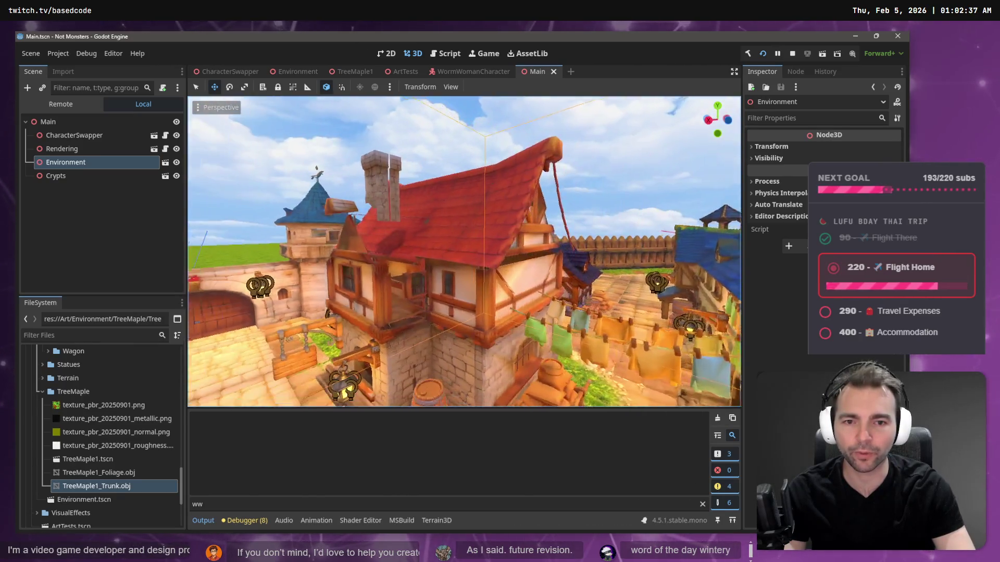
# Step: Fly in to inspect the barrels, cart and stone wall, then back out to a wide street view
pyautogui.press('s')
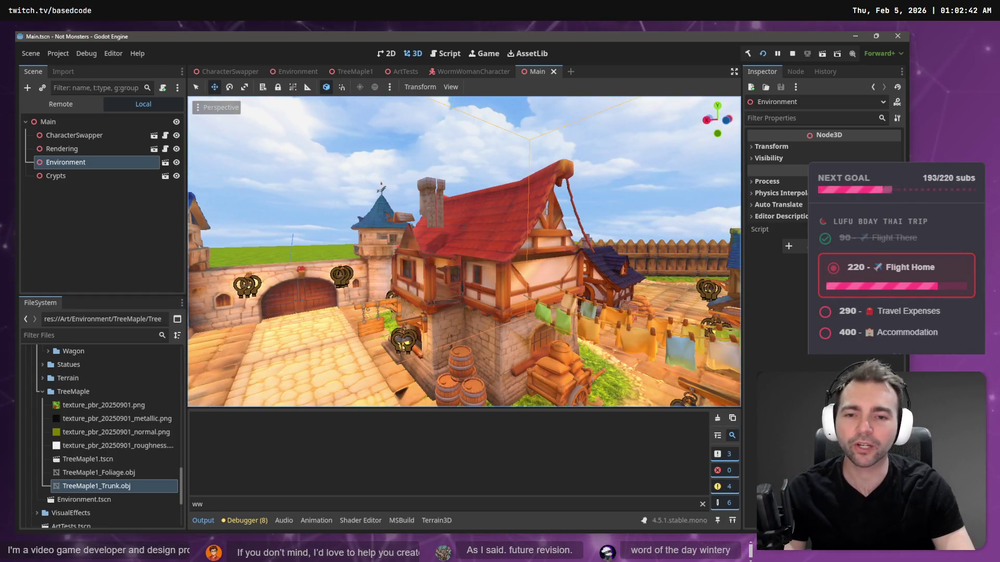
pyautogui.press('w')
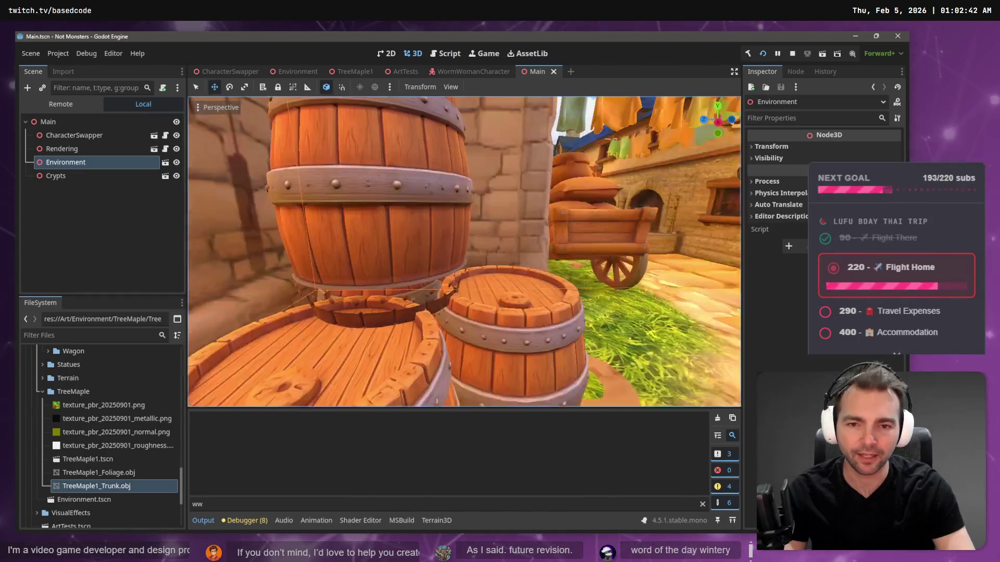
pyautogui.press('w')
pyautogui.press('s')
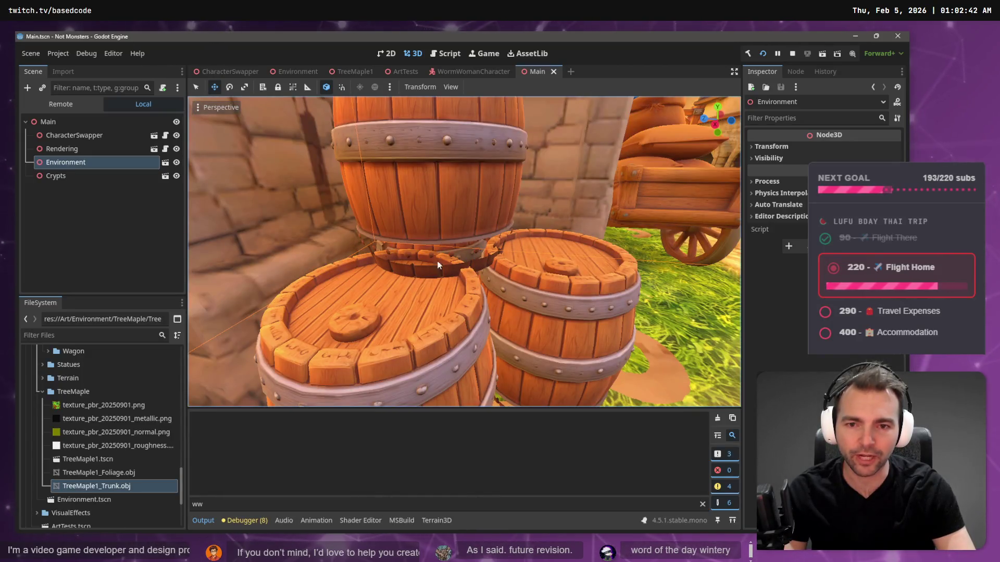
pyautogui.press('w')
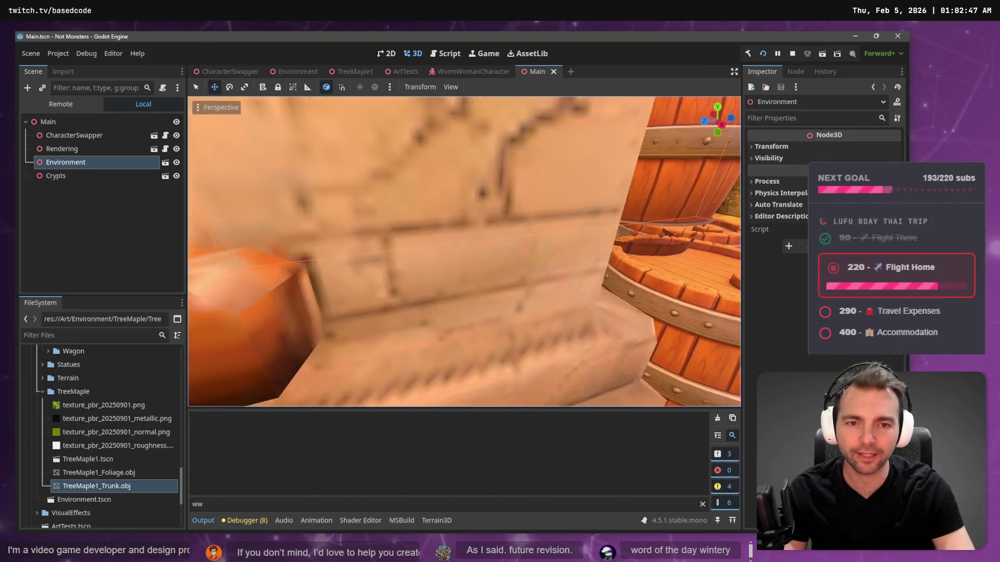
pyautogui.press('s')
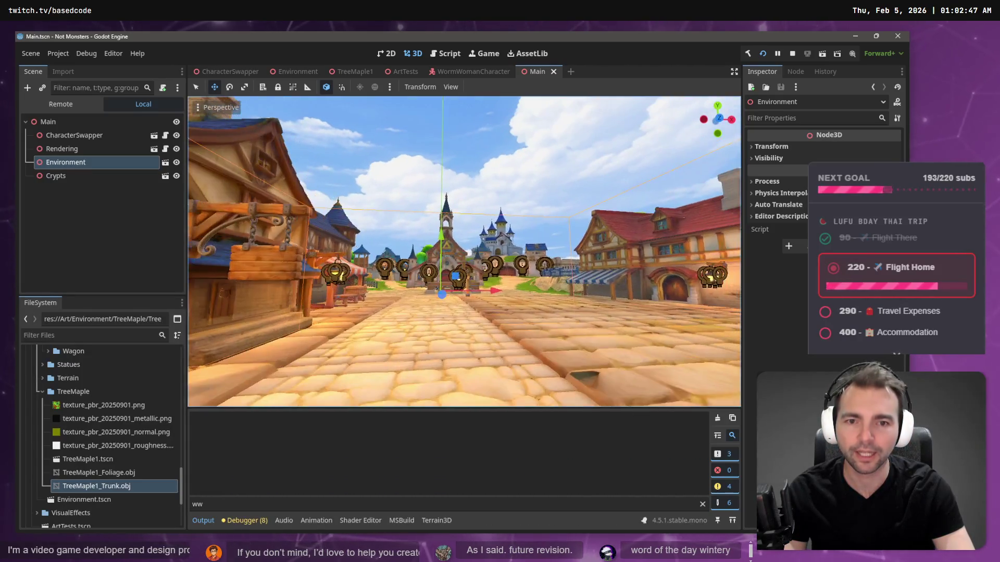
pyautogui.press('s')
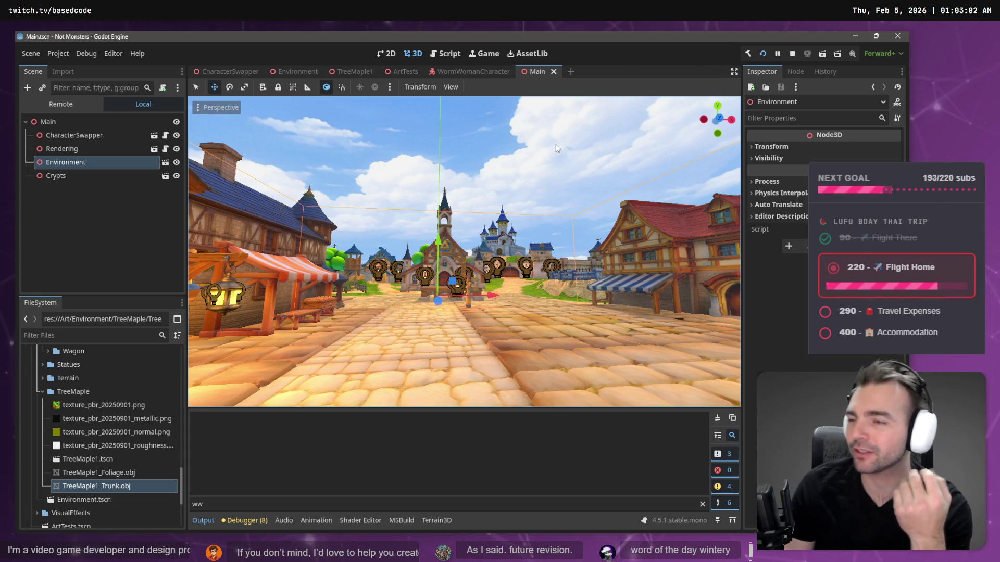
# Step: Drag the Environment node's gizmo to shift its position in Main.tscn
pyautogui.moveTo(555, 145)
pyautogui.mouseDown()
pyautogui.moveTo(364, 151)
pyautogui.moveTo(406, 152)
pyautogui.moveTo(385, 152)
pyautogui.moveTo(448, 195)
pyautogui.moveTo(483, 147)
pyautogui.mouseUp()
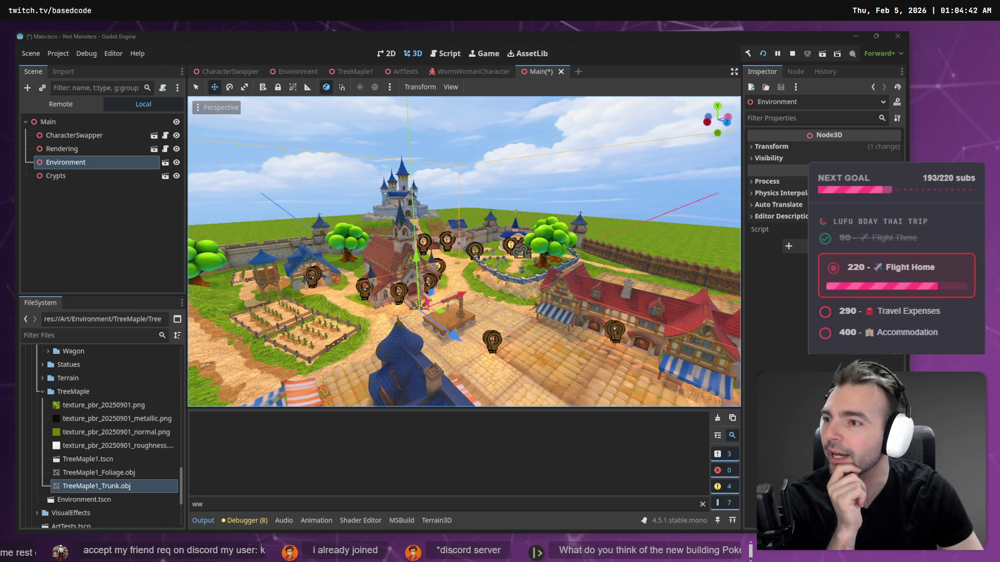
# Step: Clear the selection and fly over the town past the castle, big tree and windmills
pyautogui.click(260, 134)
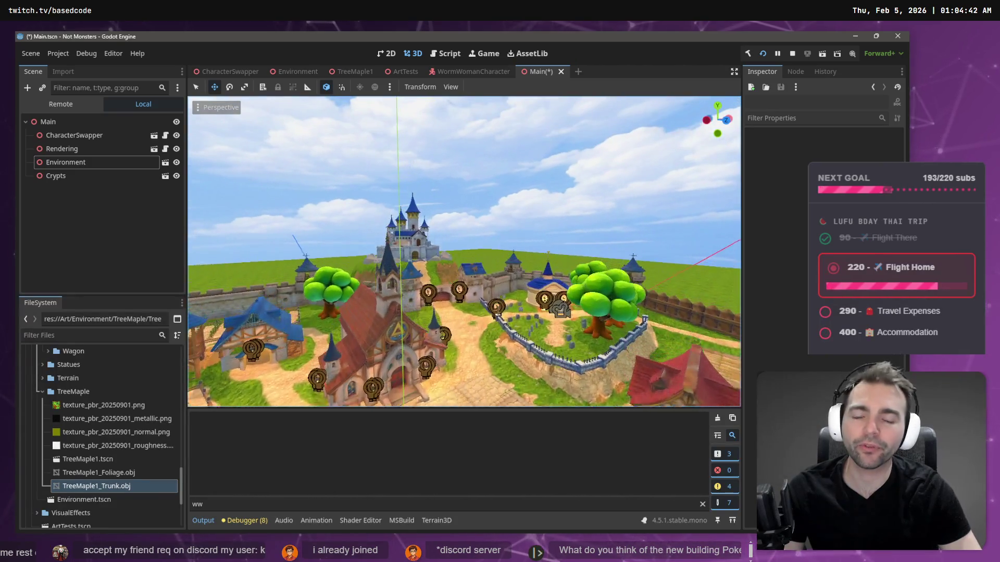
pyautogui.press('w')
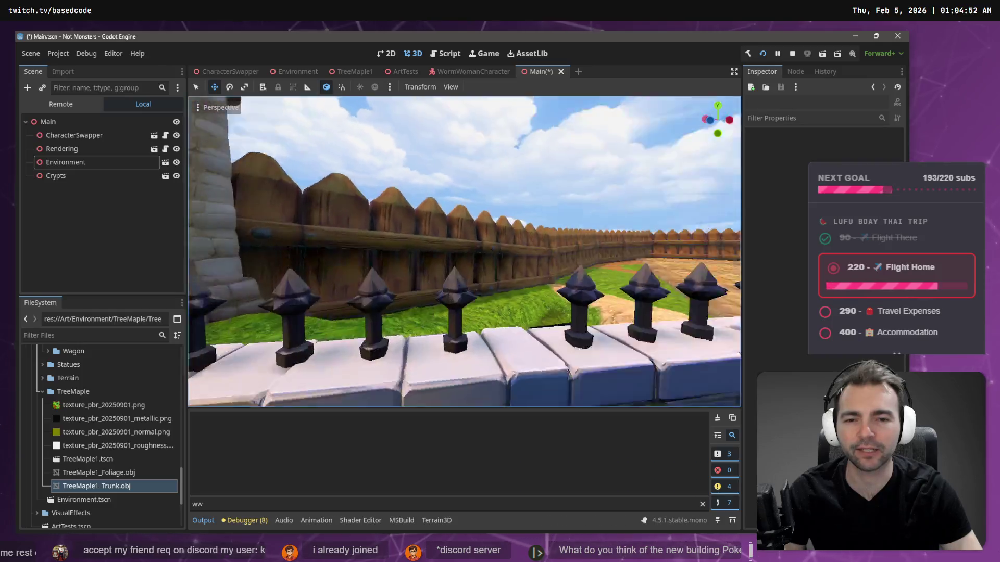
pyautogui.press('s')
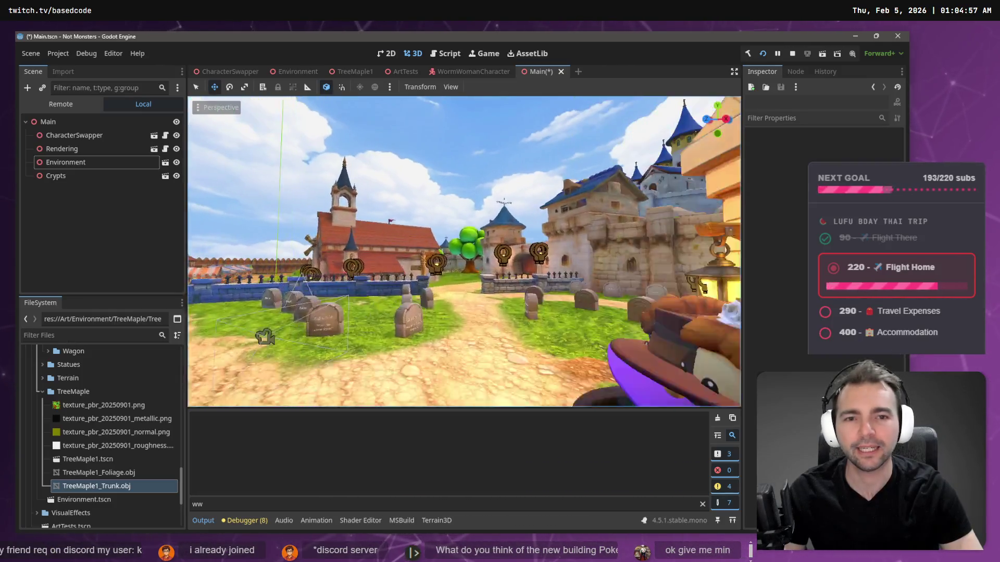
pyautogui.press('w')
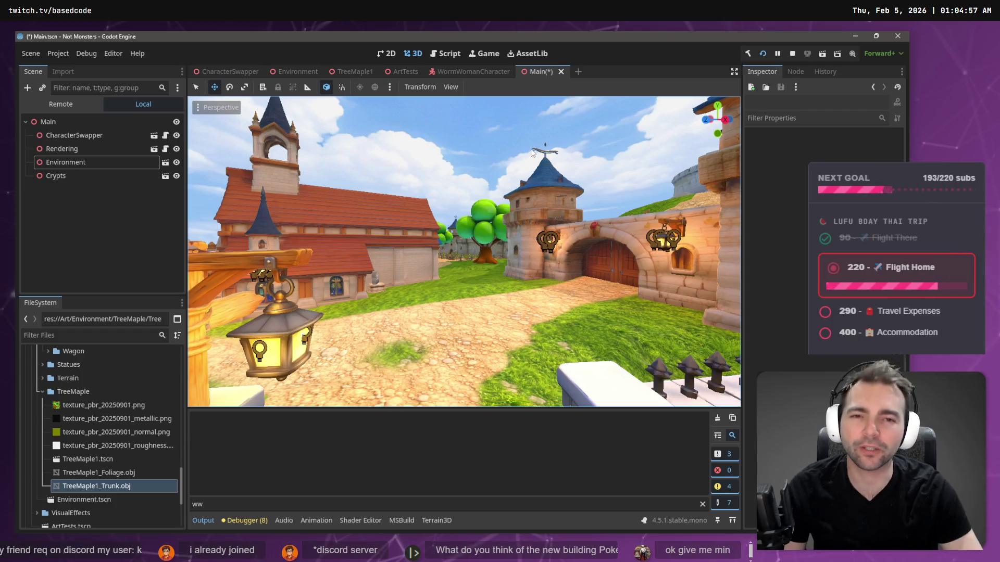
pyautogui.press('w')
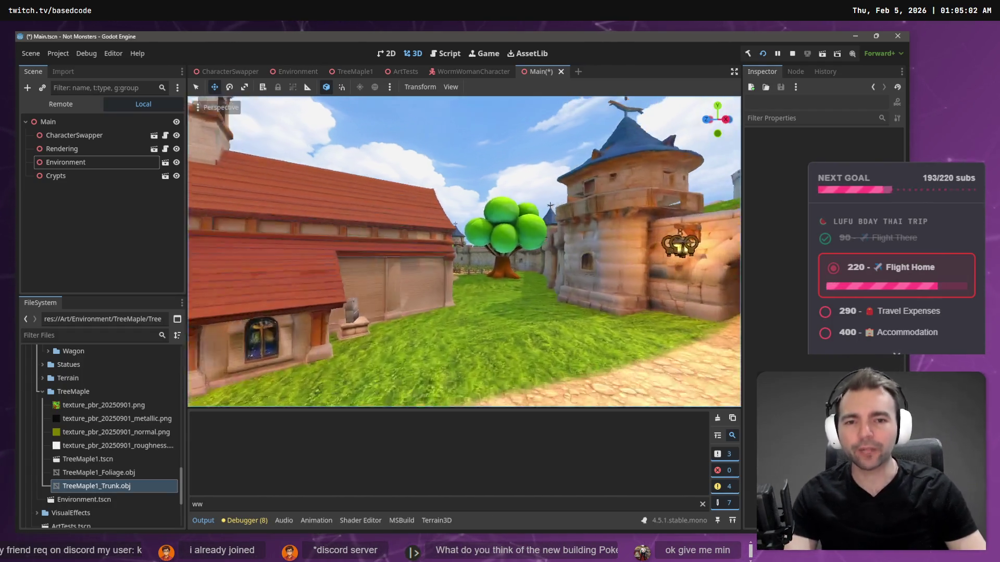
pyautogui.press('w')
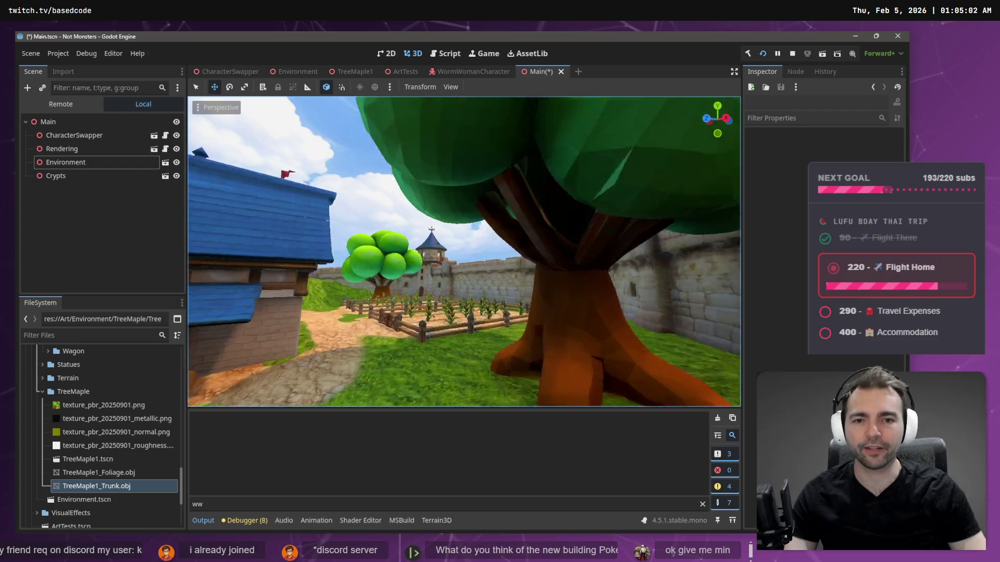
pyautogui.press('w')
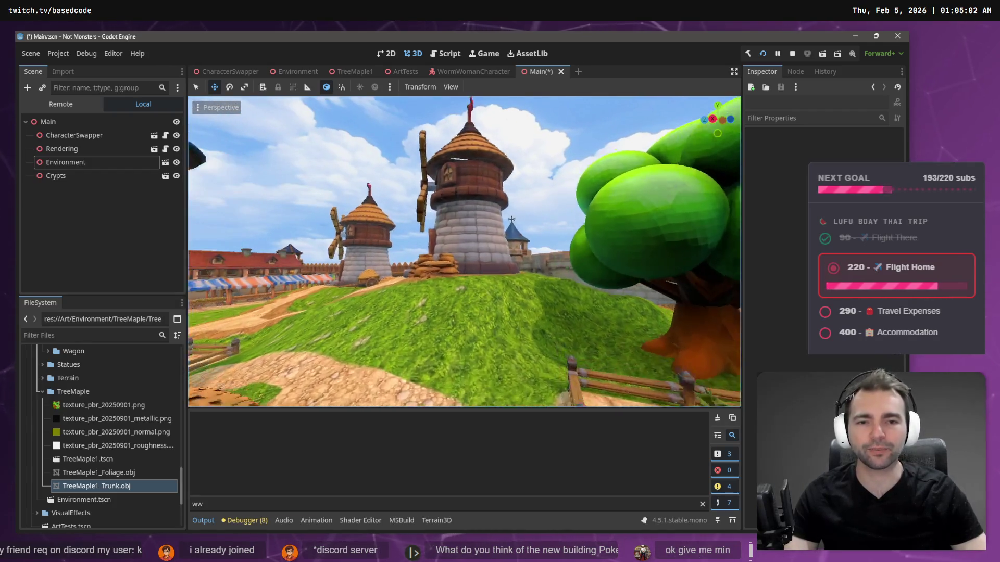
pyautogui.press('w')
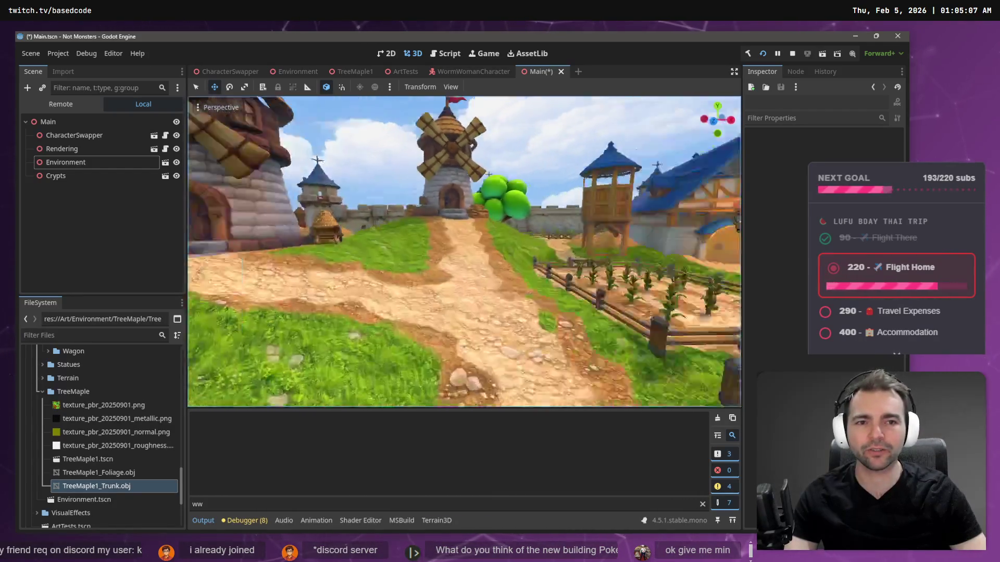
pyautogui.press('w')
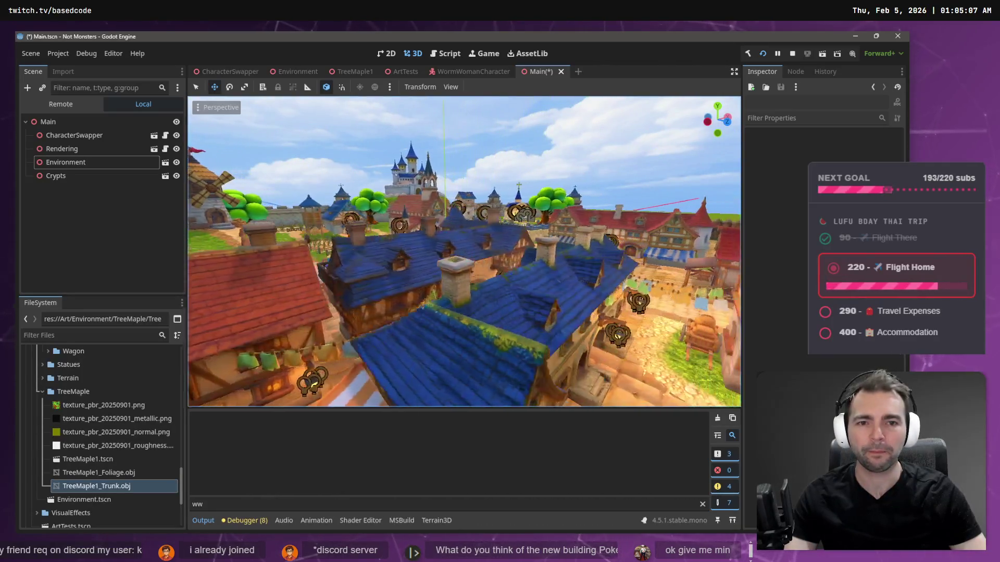
pyautogui.press('w')
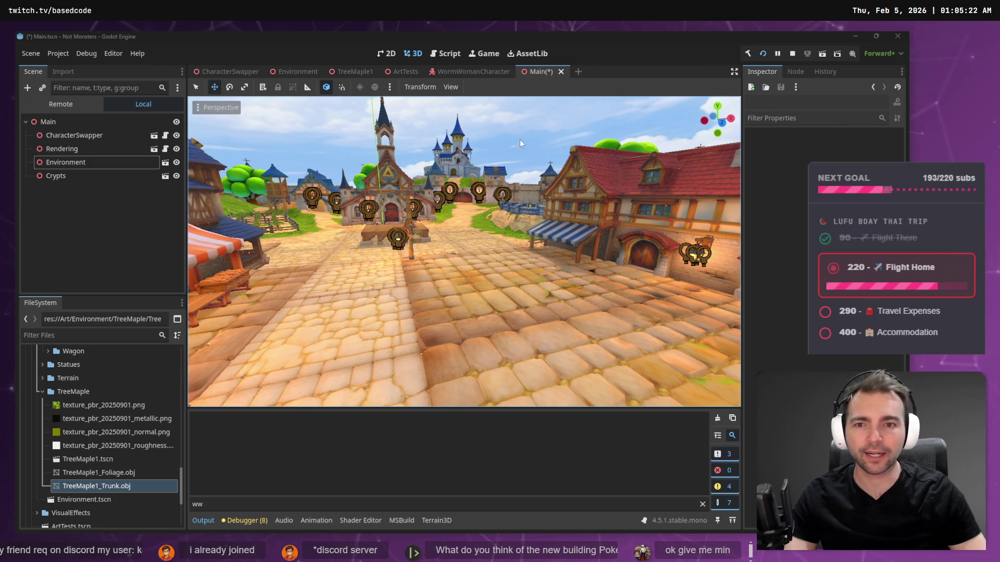
# Step: Look around the plaza toward the graveyard and tree, then select the Environment node
pyautogui.rightClick(421, 159)
pyautogui.press('w')
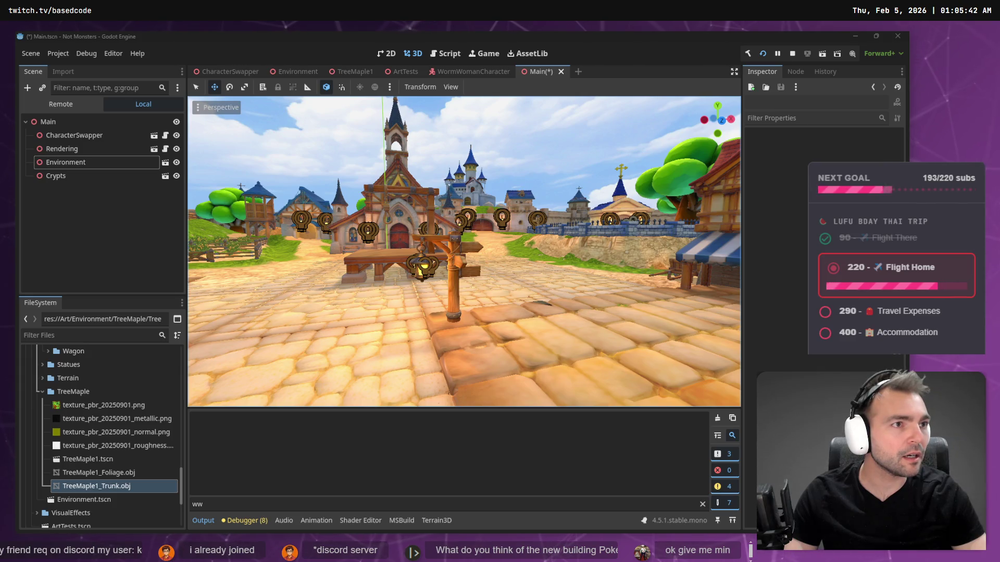
pyautogui.moveTo(343, 242)
pyautogui.mouseDown()
pyautogui.moveTo(469, 242)
pyautogui.moveTo(385, 242)
pyautogui.moveTo(501, 166)
pyautogui.mouseUp()
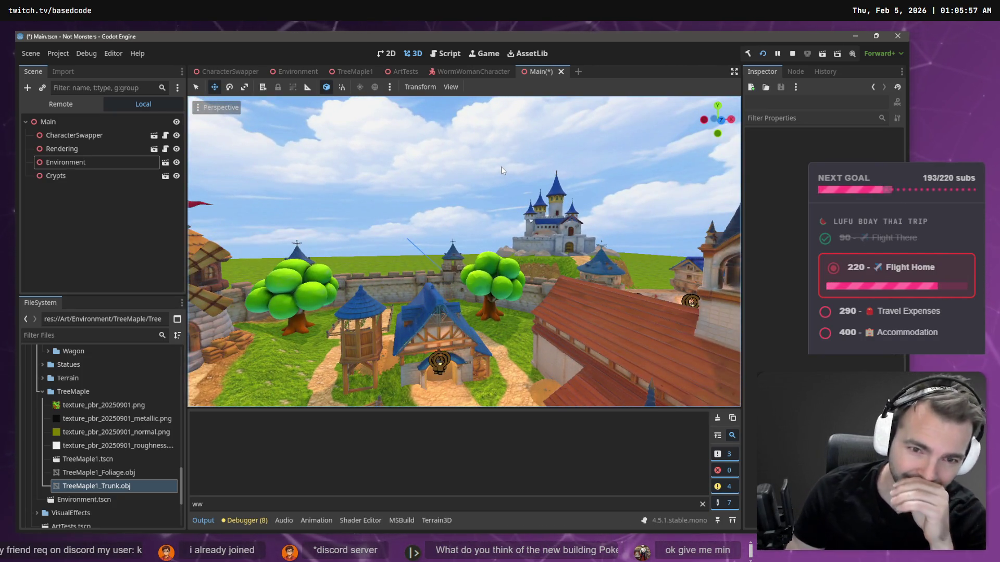
pyautogui.moveTo(530, 213)
pyautogui.mouseDown()
pyautogui.moveTo(520, 215)
pyautogui.moveTo(578, 215)
pyautogui.moveTo(510, 217)
pyautogui.moveTo(520, 225)
pyautogui.mouseUp()
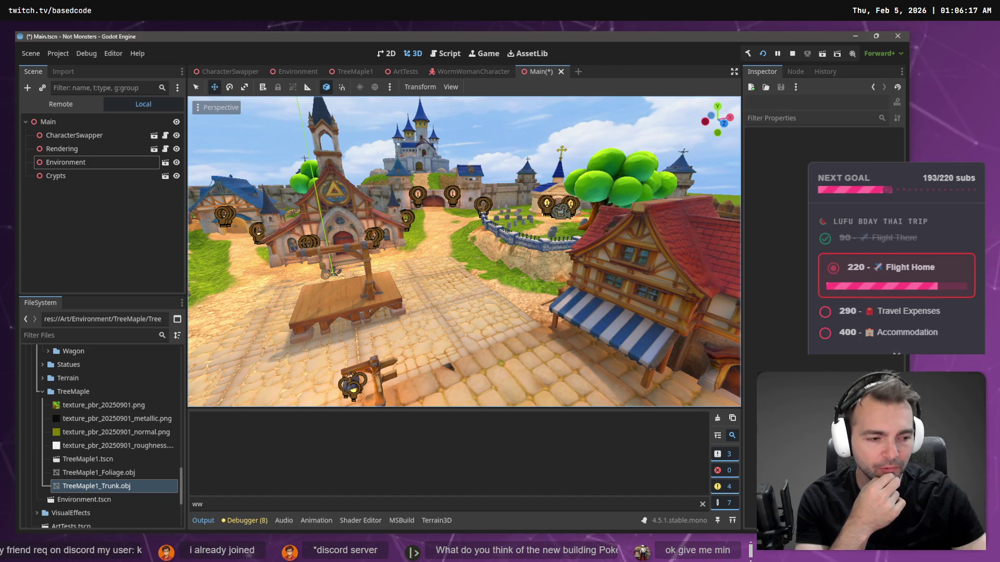
pyautogui.press('super+d')
pyautogui.press('super+d')
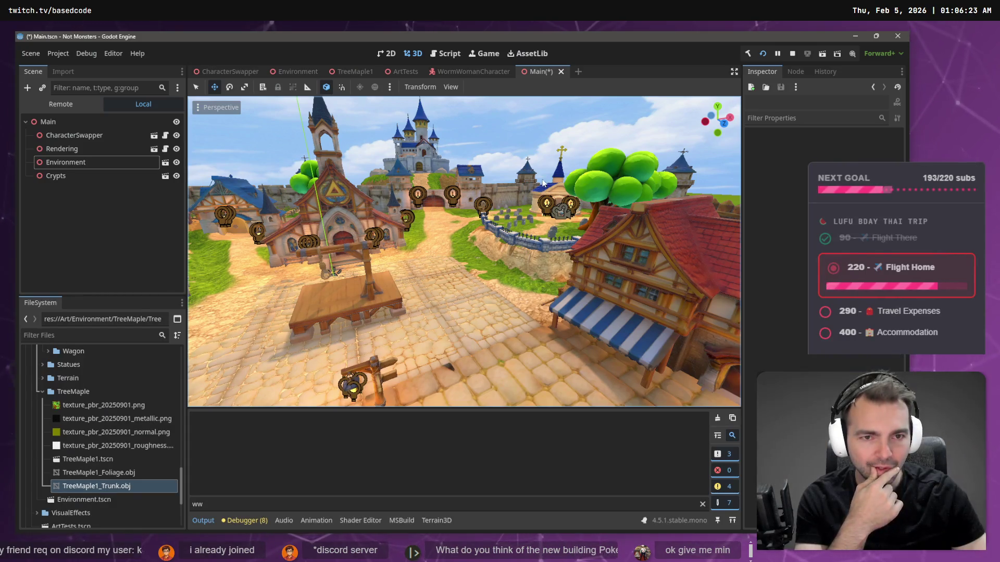
pyautogui.moveTo(287, 334); pyautogui.dragTo(527, 188)
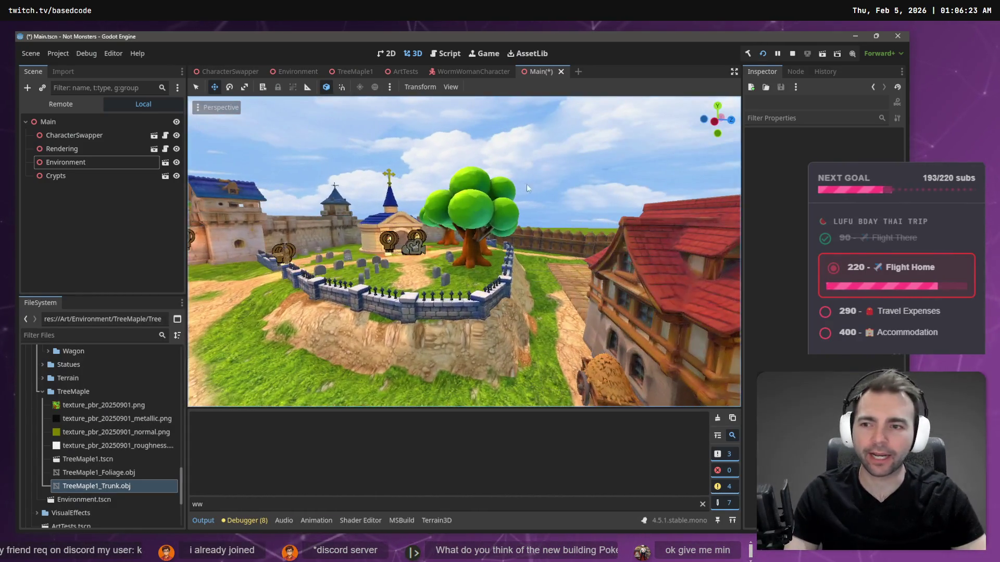
pyautogui.click(83, 163)
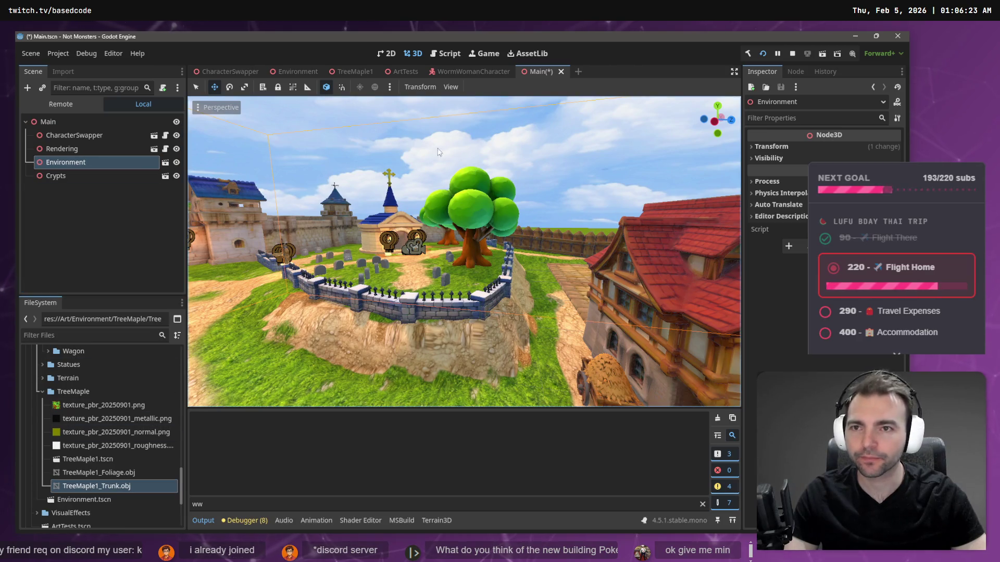
# Step: In TreeMaple1, add a MultiMeshInstance3D child under TreeMaple and rename it 'Leaves'
pyautogui.click(348, 72)
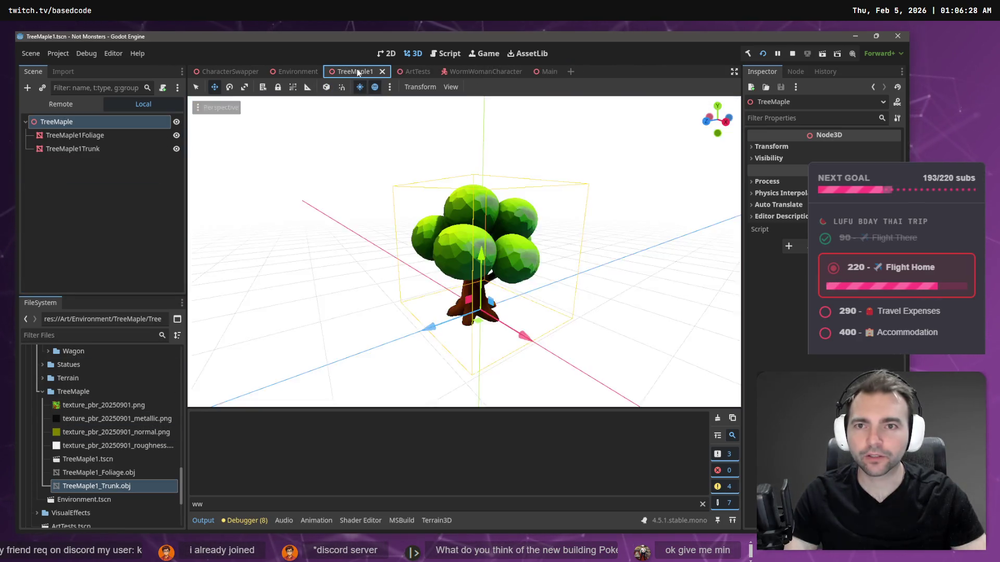
pyautogui.click(73, 136)
pyautogui.click(69, 122)
pyautogui.rightClick(68, 122)
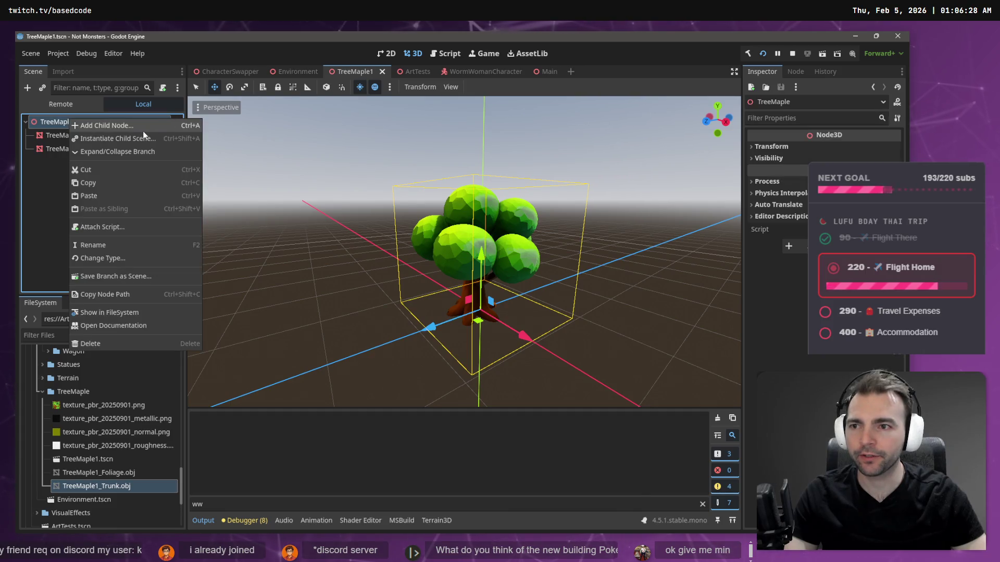
pyautogui.click(99, 126)
pyautogui.click(402, 167)
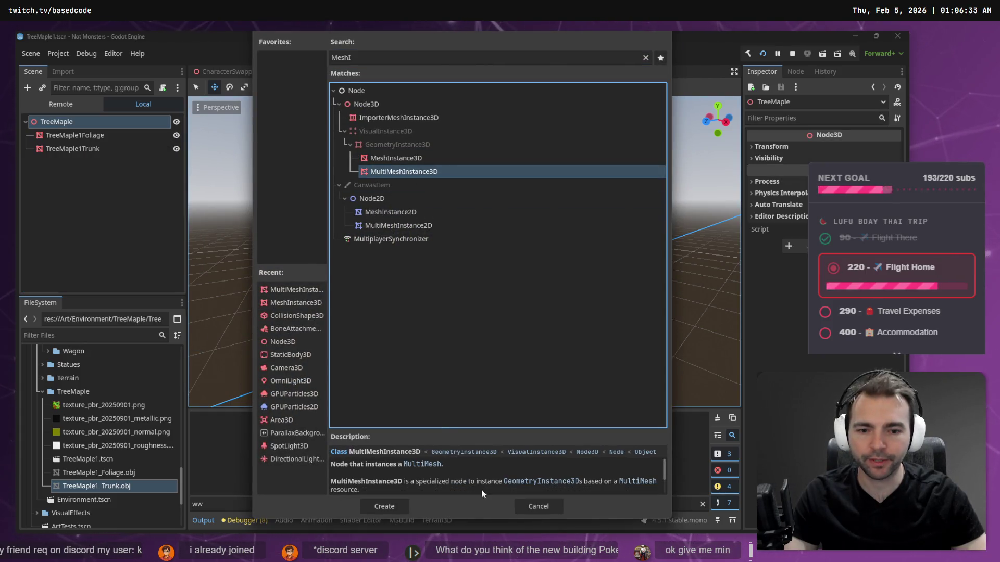
pyautogui.click(401, 508)
pyautogui.doubleClick(103, 163)
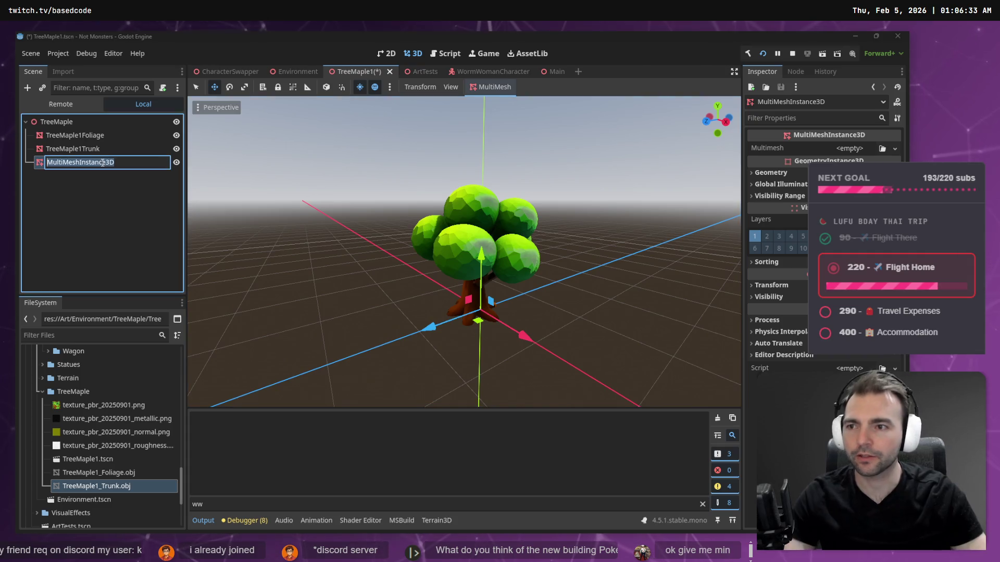
pyautogui.write('Leaves')
pyautogui.press('Return')
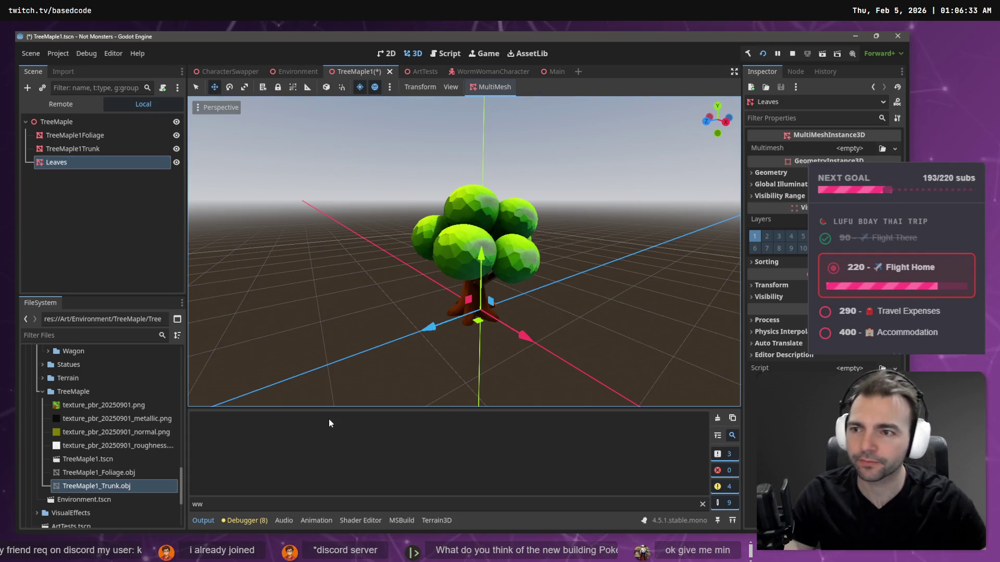
# Step: Reselect the Leaves node, bring up the TreeMaple folder's context menu, then switch to Blender
pyautogui.click(112, 205)
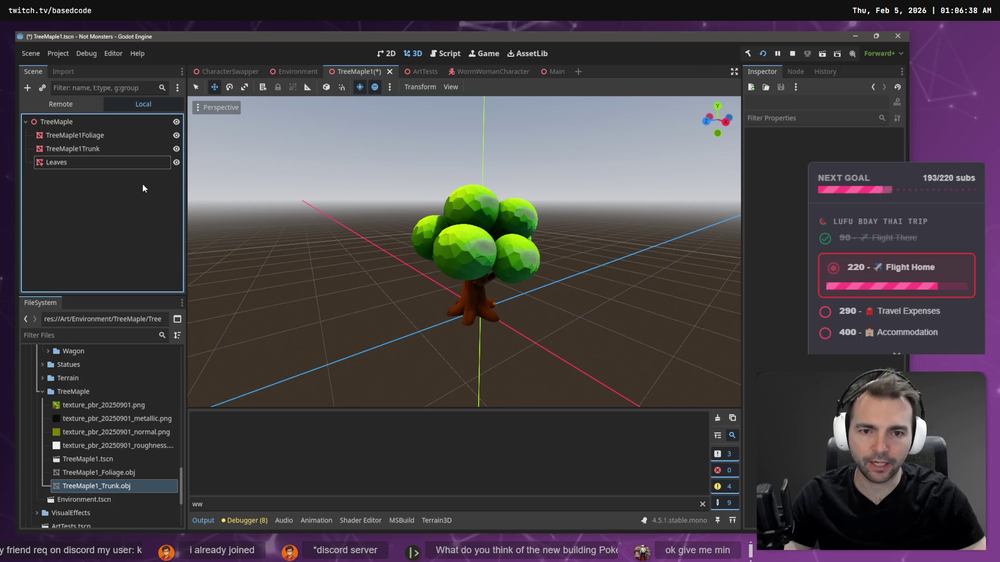
pyautogui.click(56, 162)
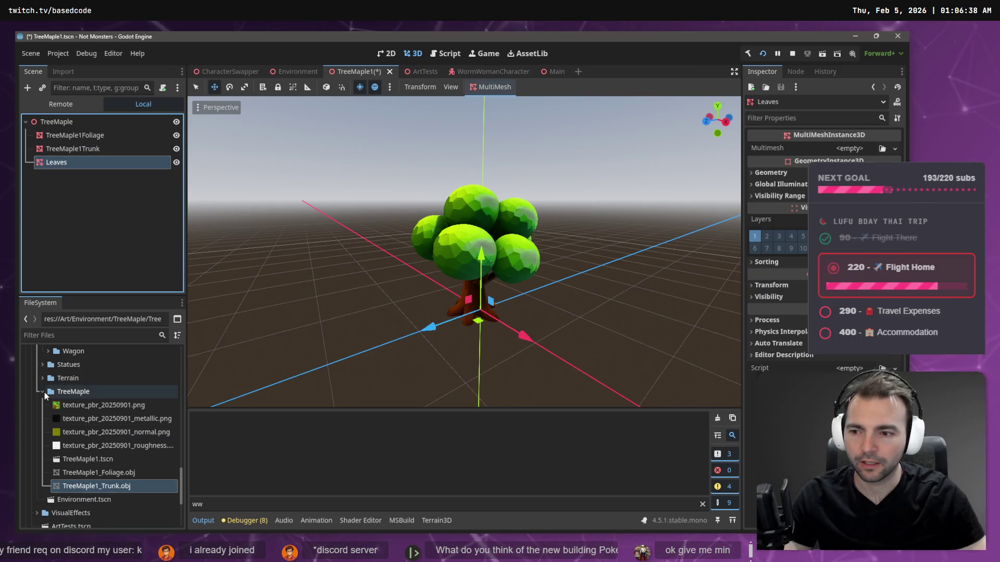
pyautogui.rightClick(71, 396)
pyautogui.moveTo(123, 337)
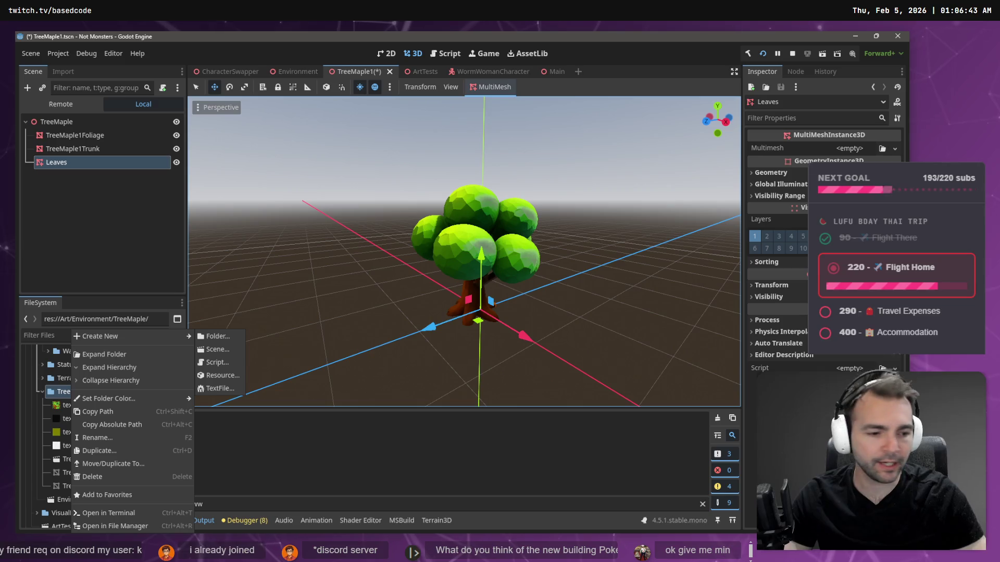
pyautogui.hotkey('alt', 'Tab')
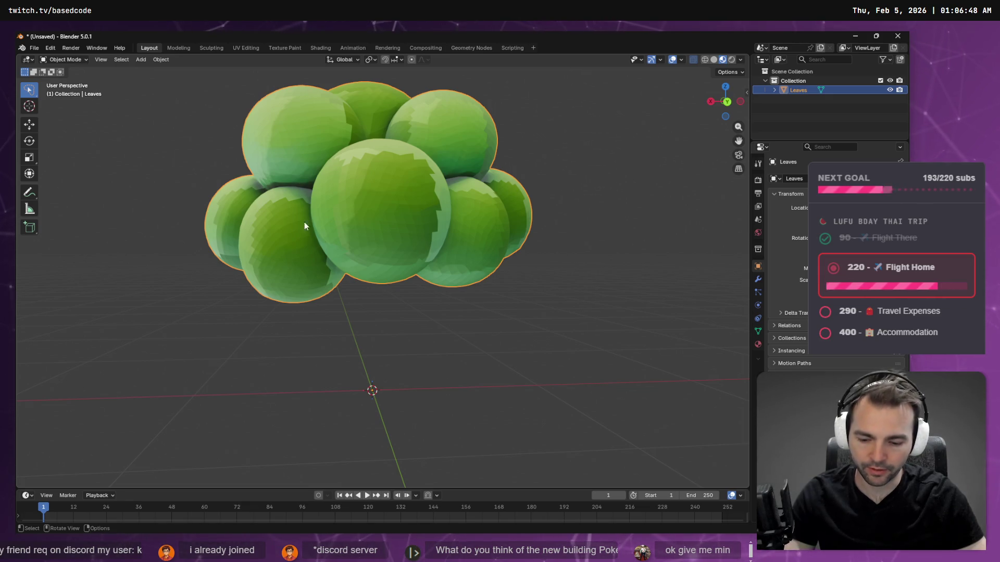
# Step: Start a new General file and delete the default Cube, Light and Camera
pyautogui.hotkey('ctrl', 'n')
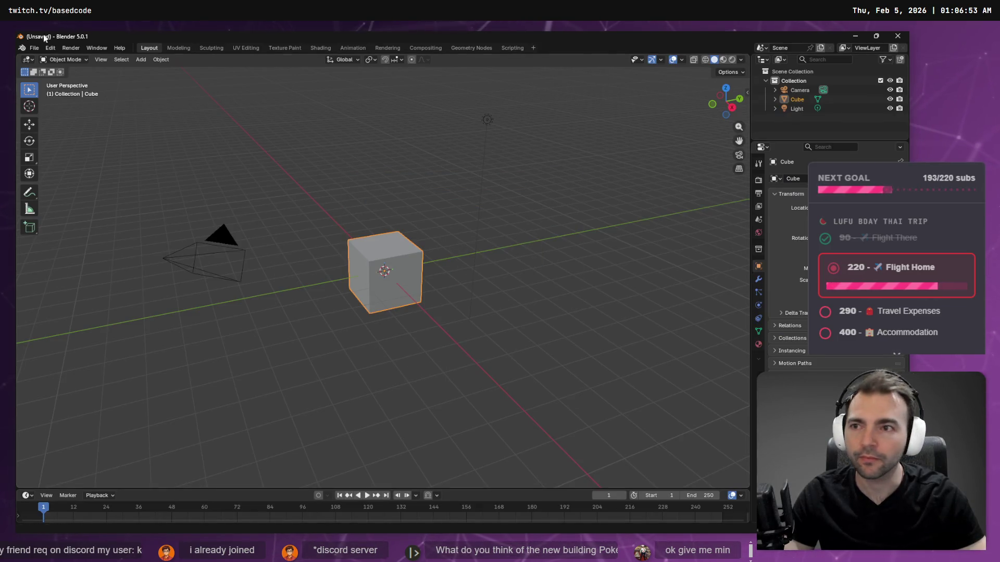
pyautogui.click(35, 48)
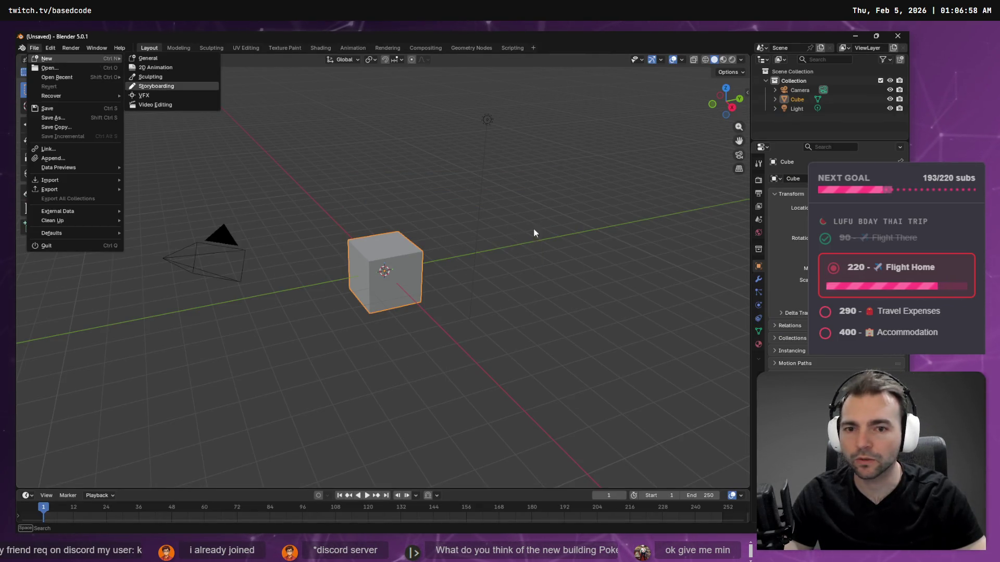
pyautogui.click(801, 107)
pyautogui.press('Delete')
pyautogui.click(800, 100)
pyautogui.press('Delete')
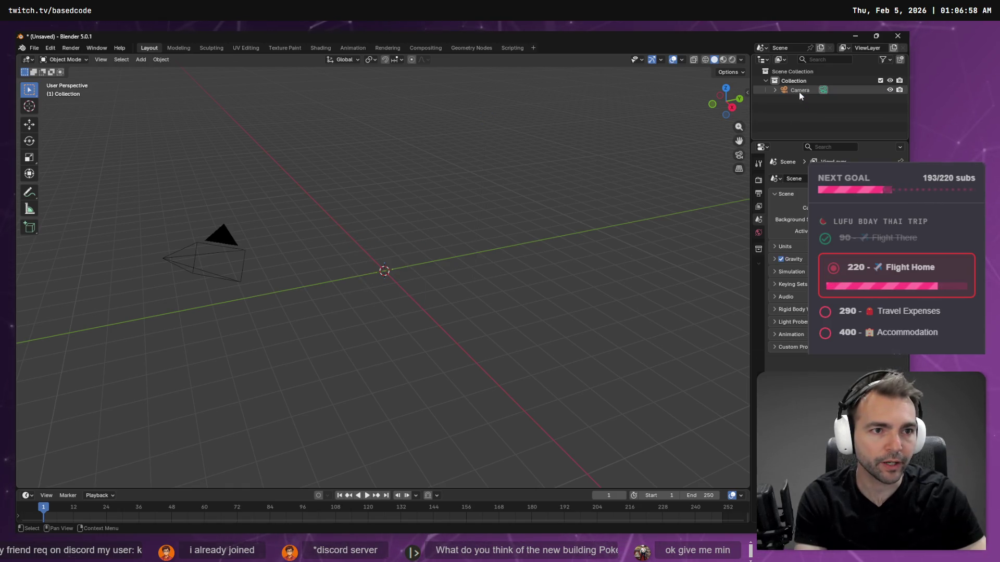
pyautogui.click(798, 92)
pyautogui.press('Delete')
pyautogui.click(34, 48)
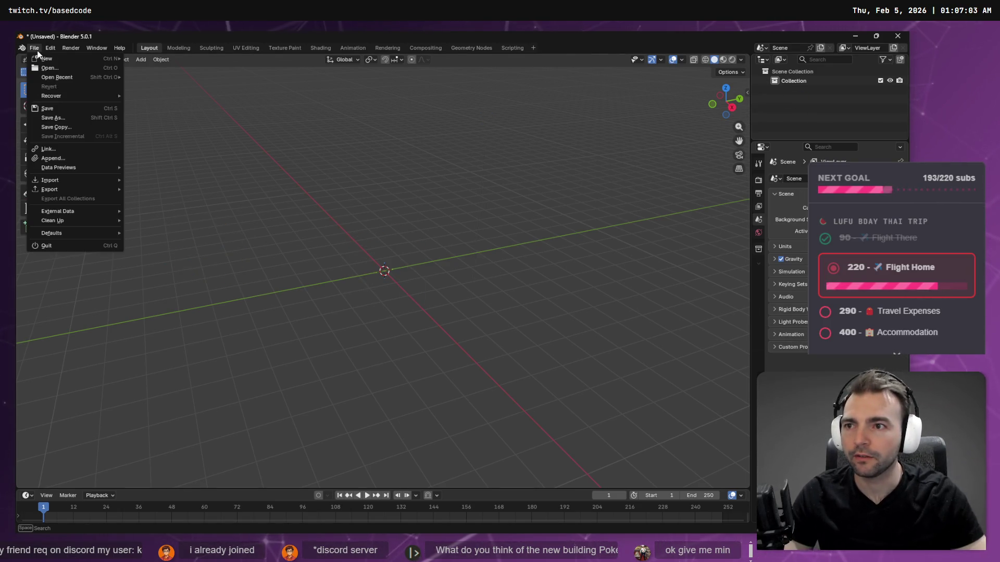
pyautogui.rightClick(342, 122)
pyautogui.press('Escape')
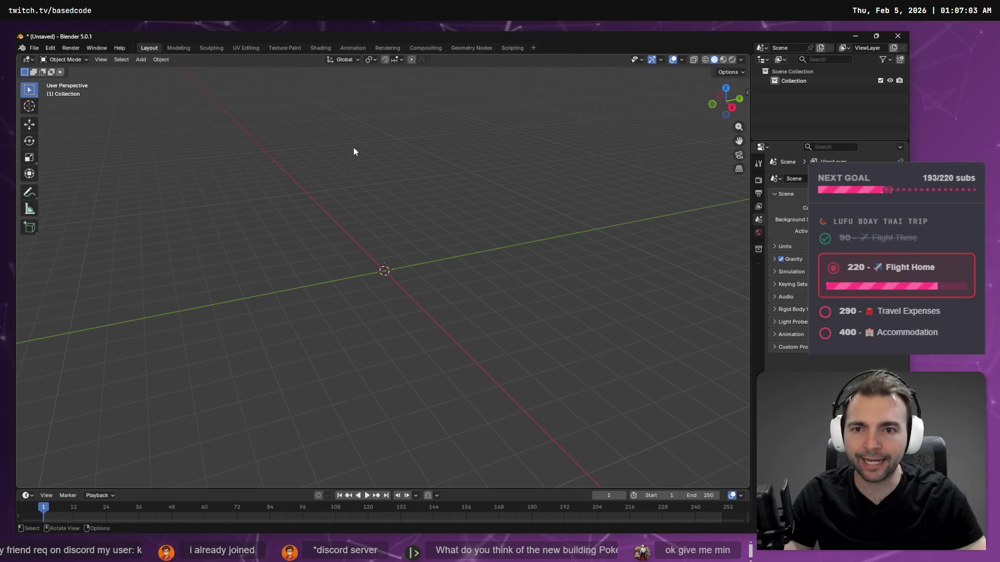
pyautogui.hotkey('shift', 'a')
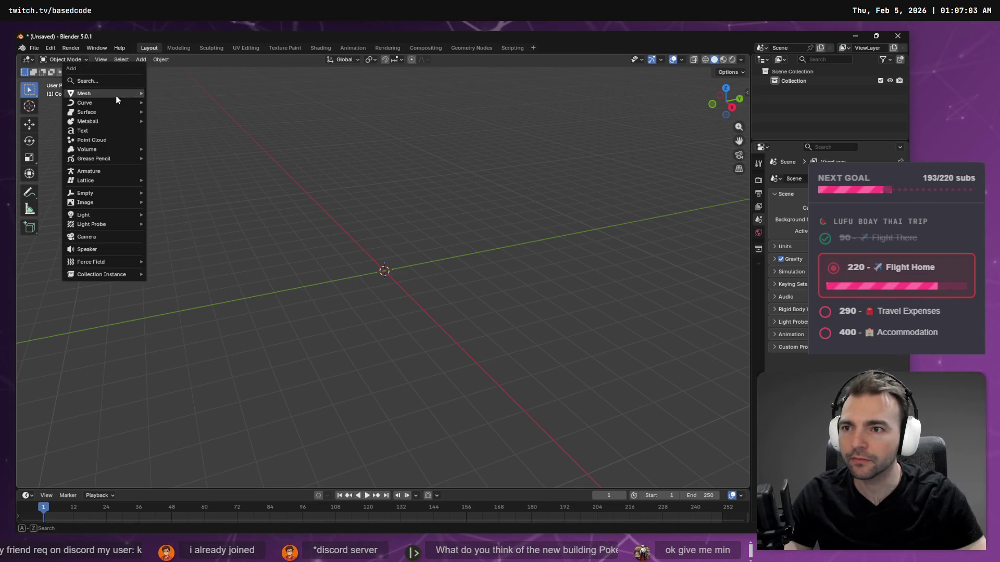
# Step: Add a plane and rotate it 90° on X so it stands upright
pyautogui.moveTo(116, 101)
pyautogui.click(168, 94)
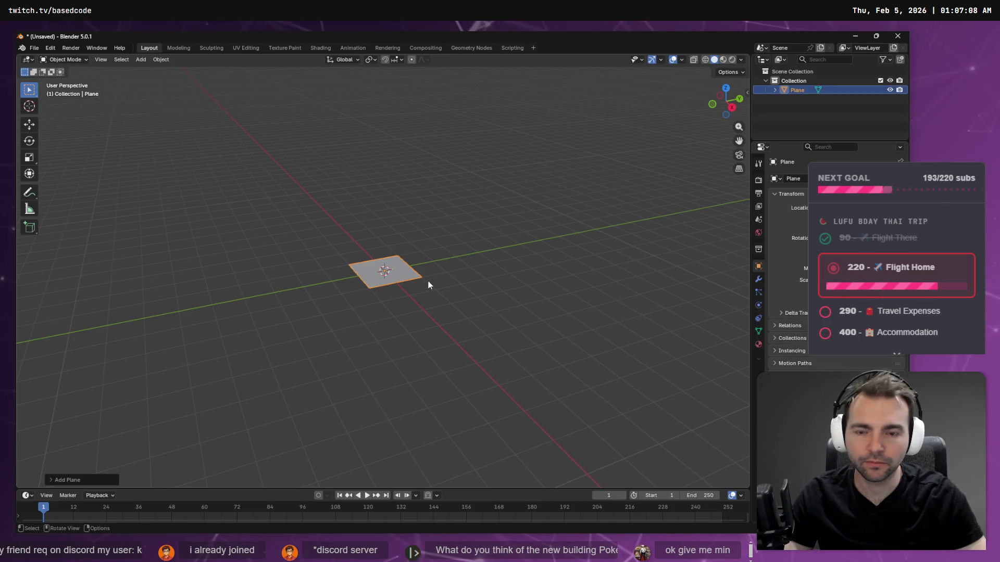
pyautogui.press('r')
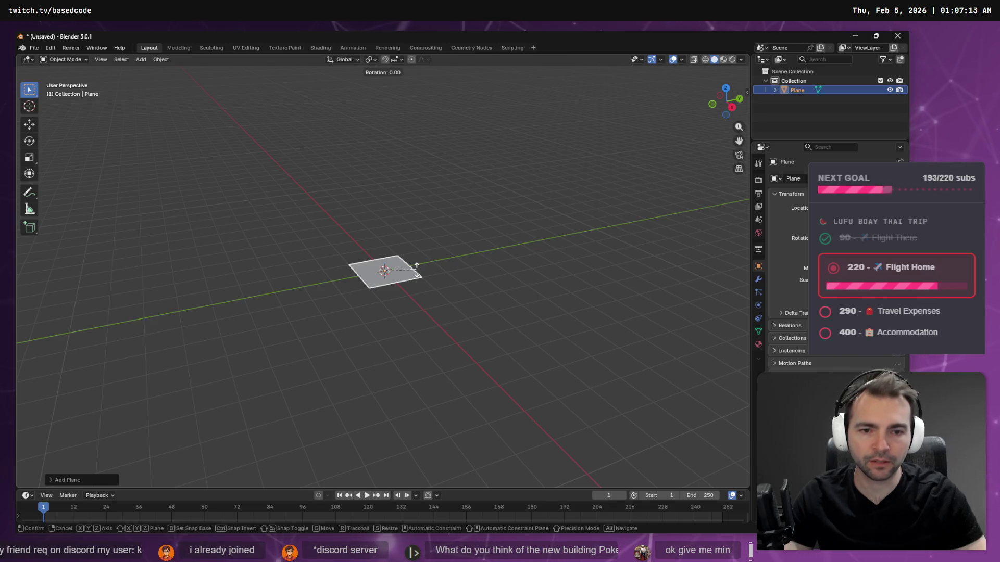
pyautogui.write('x')
pyautogui.write('90')
pyautogui.press('Return')
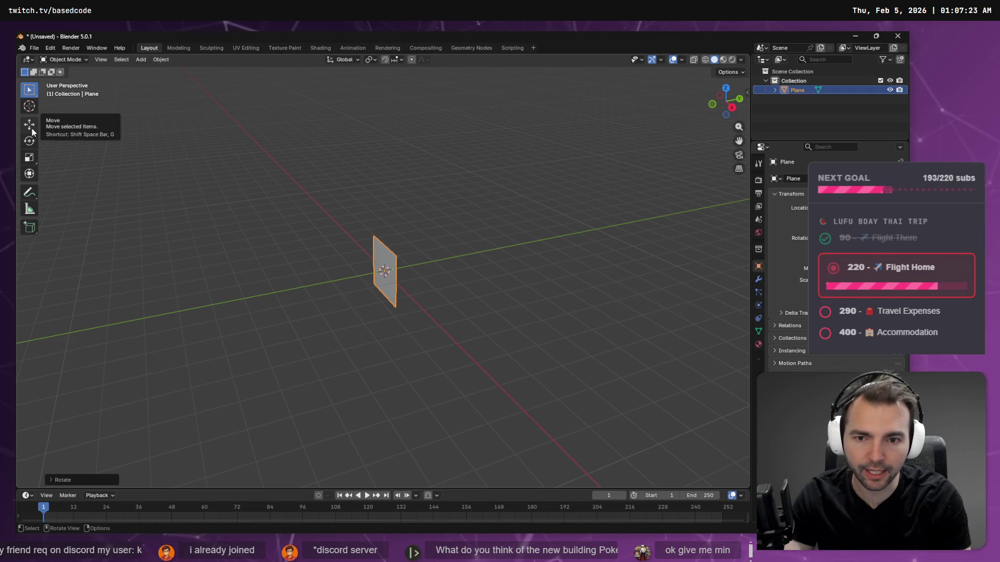
# Step: Raise the plane 0.5 along Z and apply auto smooth shading
pyautogui.click(32, 128)
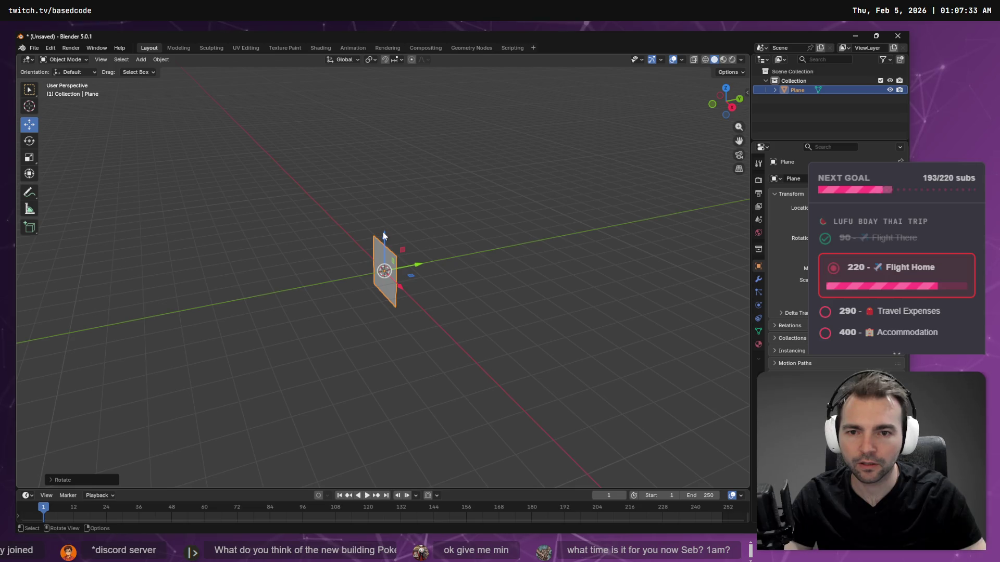
pyautogui.moveTo(383, 235); pyautogui.dragTo(384, 229)
pyautogui.write('.5')
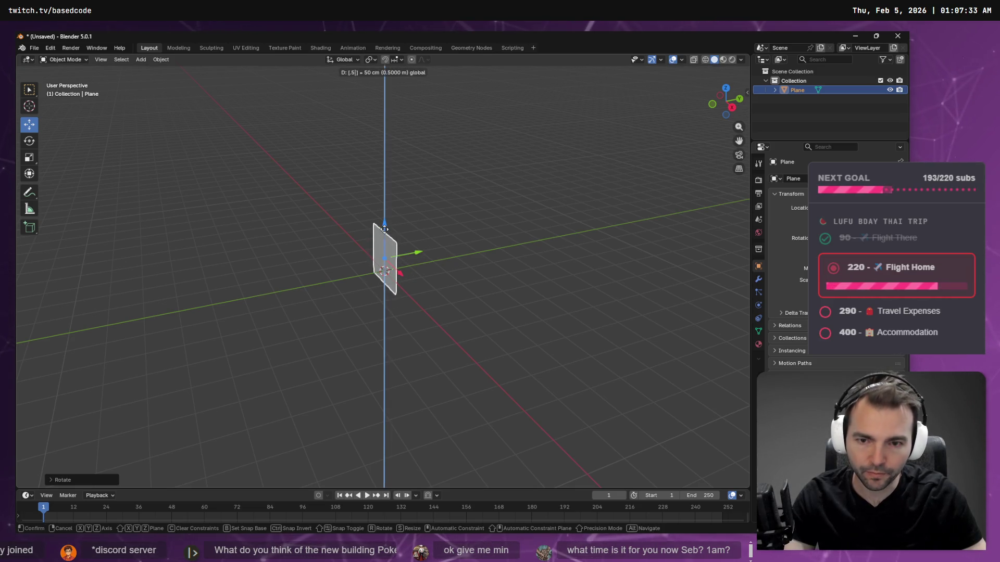
pyautogui.press('Return')
pyautogui.rightClick(386, 232)
pyautogui.click(468, 255)
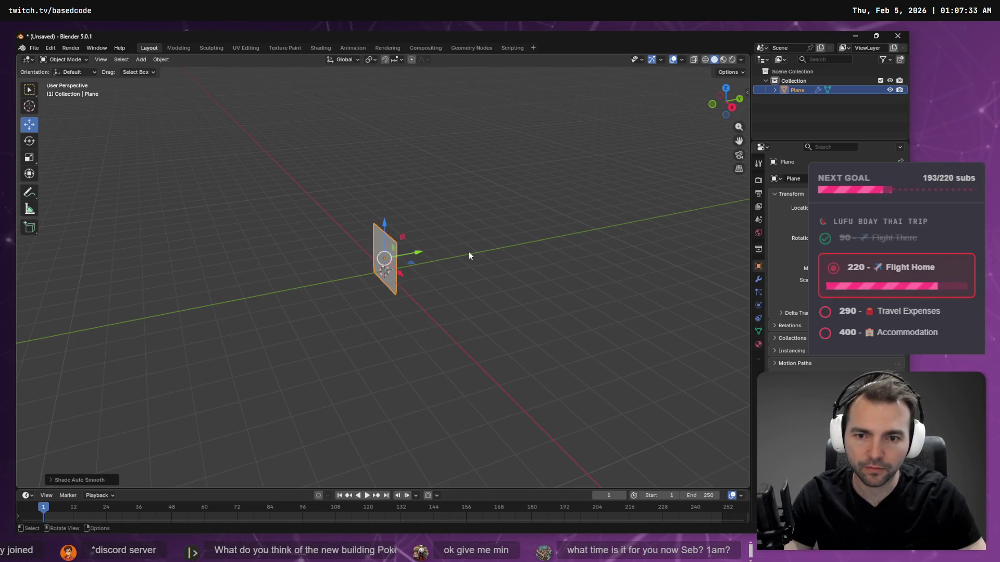
pyautogui.rightClick(479, 225)
# Step: Double the plane's size, try raising it along Z, then undo the raise
pyautogui.moveTo(495, 171); pyautogui.dragTo(497, 205)
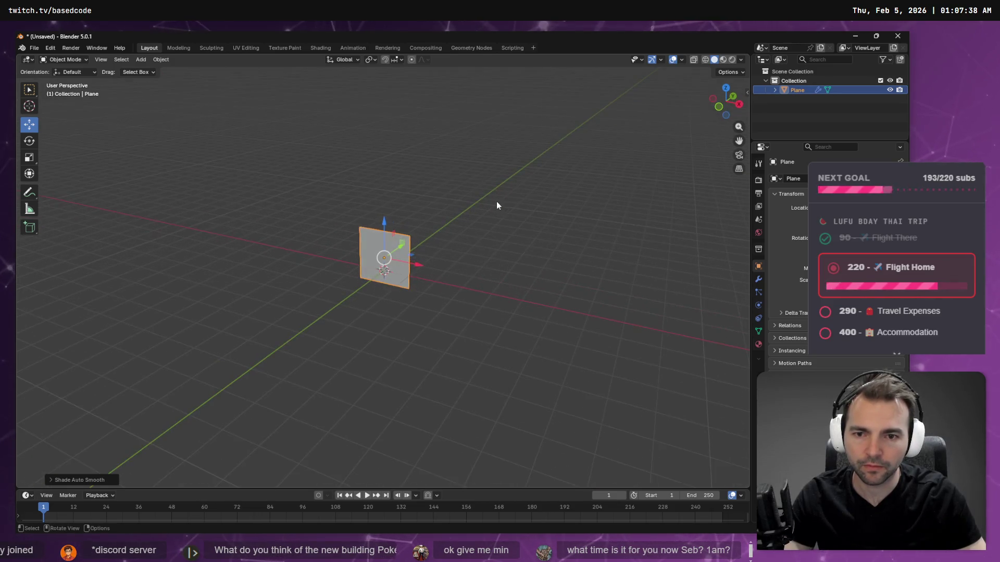
pyautogui.press('s')
pyautogui.click(384, 204)
pyautogui.press('g')
pyautogui.press('z')
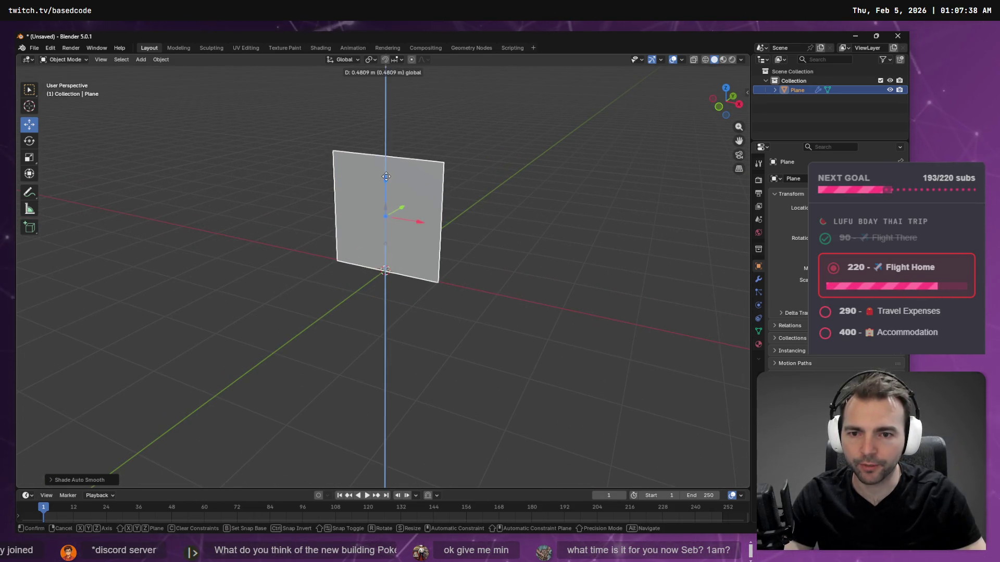
pyautogui.click(394, 185)
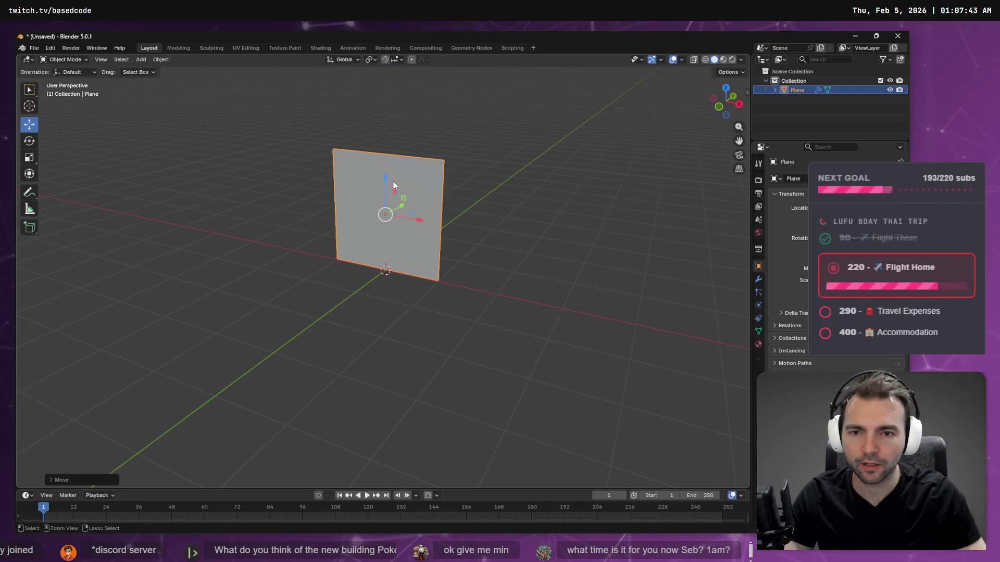
pyautogui.hotkey('ctrl', 'z')
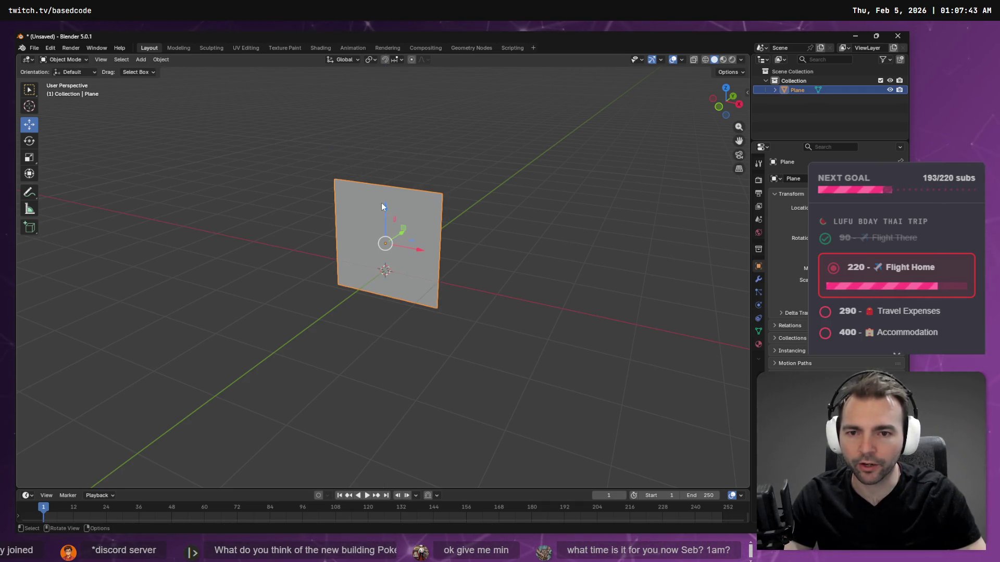
pyautogui.hotkey('ctrl', 'z')
# Step: Lift the plane slightly along Z so it sits just above the grid
pyautogui.press('g')
pyautogui.press('z')
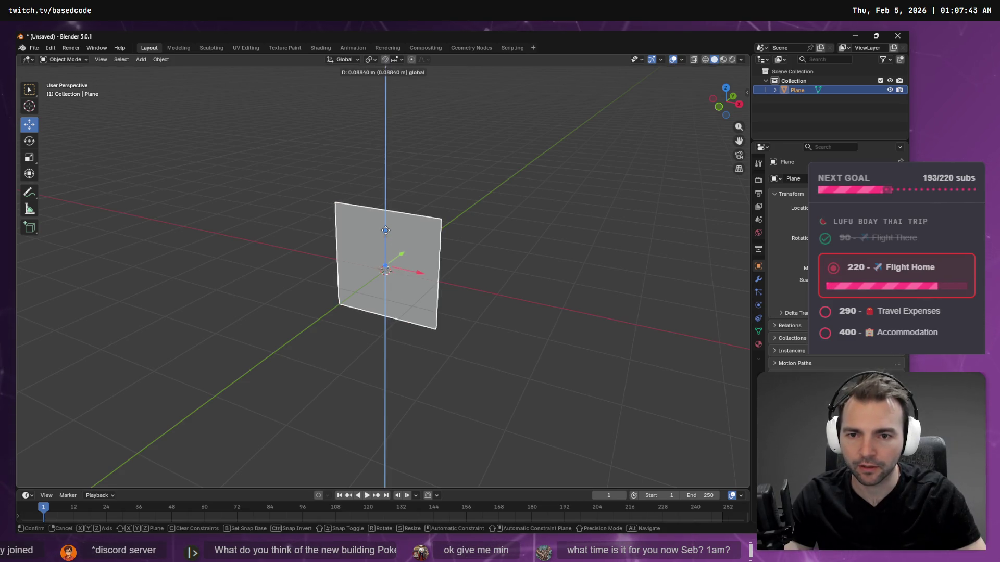
pyautogui.click(385, 231)
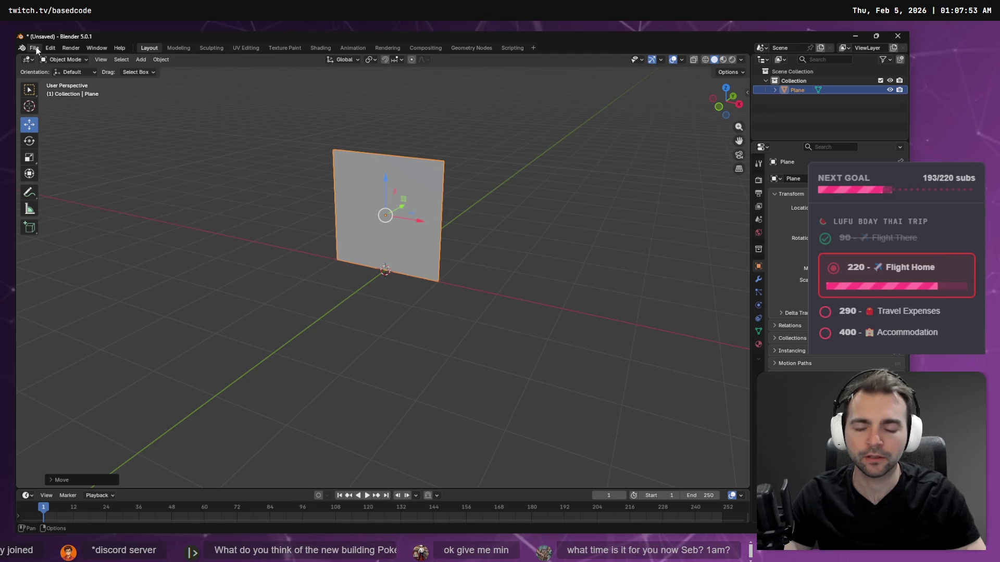
pyautogui.hotkey('ctrl', 'z')
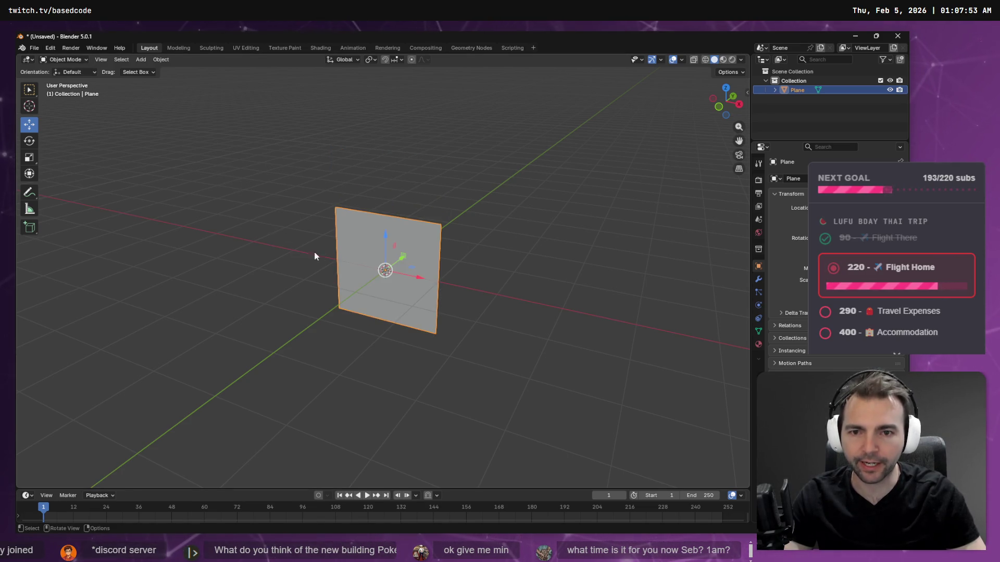
pyautogui.moveTo(385, 238); pyautogui.dragTo(387, 222)
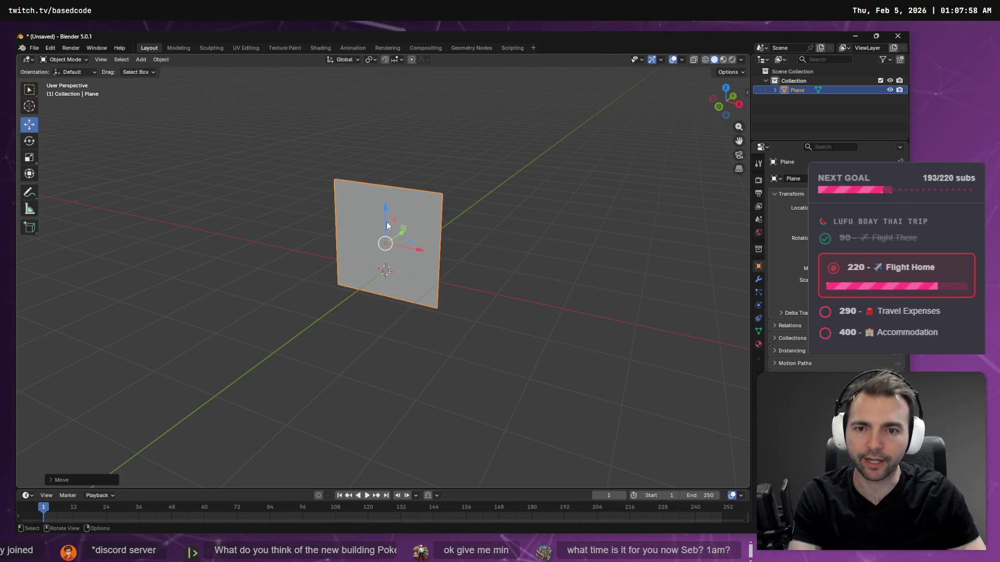
pyautogui.click(34, 157)
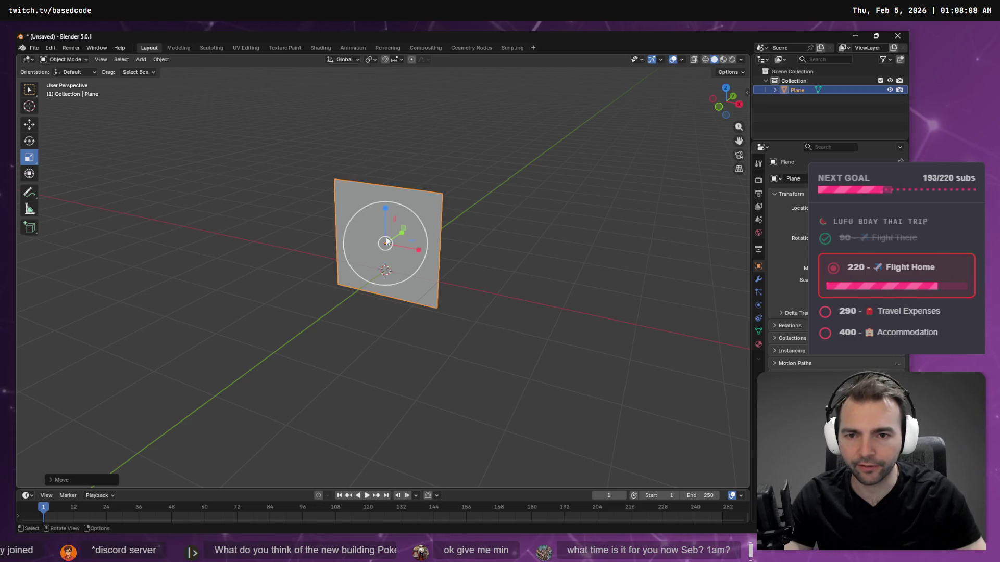
# Step: Try Y-axis and uniform scaling on the plane, undo both, then nudge it along Z
pyautogui.press('s')
pyautogui.press('y')
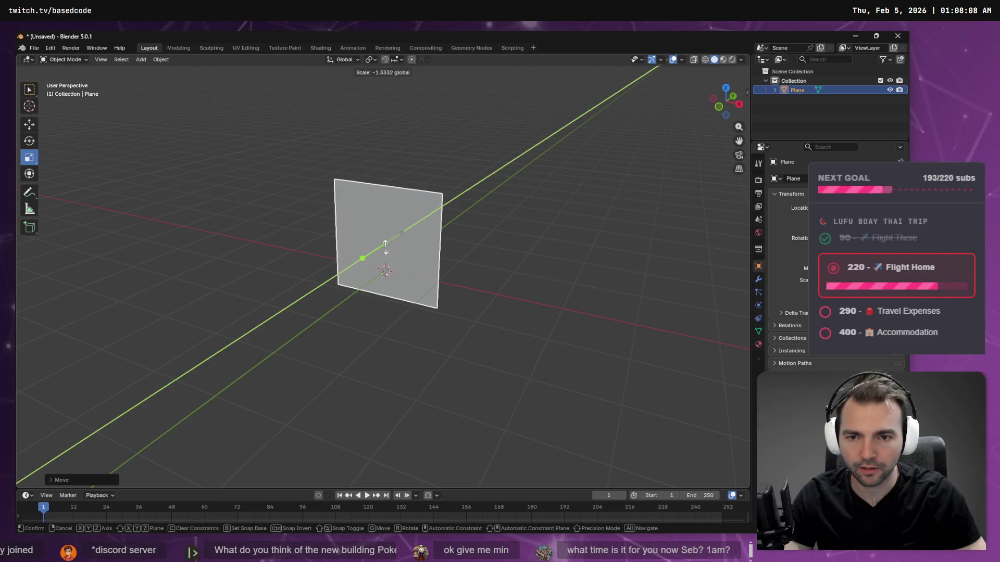
pyautogui.click(389, 272)
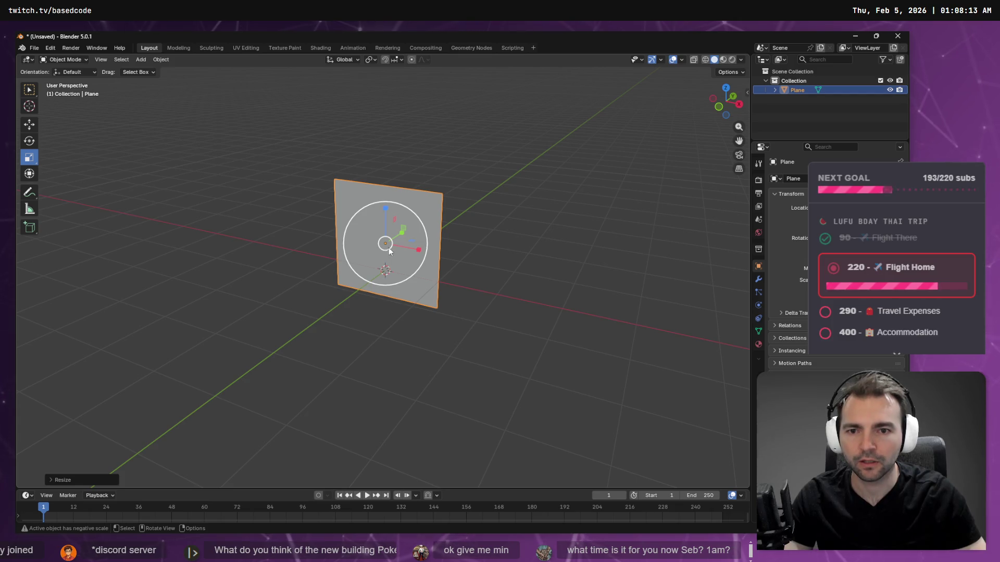
pyautogui.press('s')
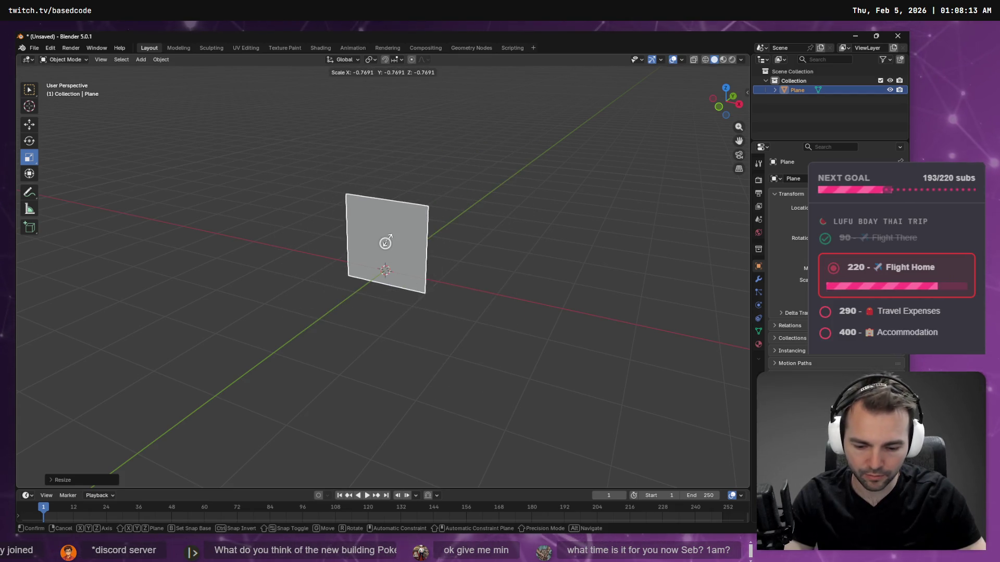
pyautogui.click(387, 242)
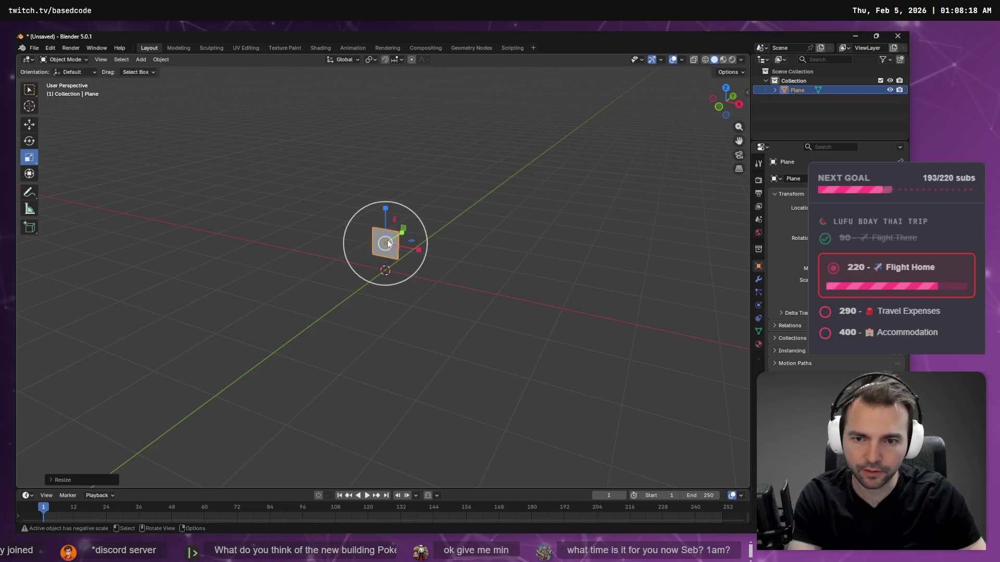
pyautogui.hotkey('ctrl', 'z')
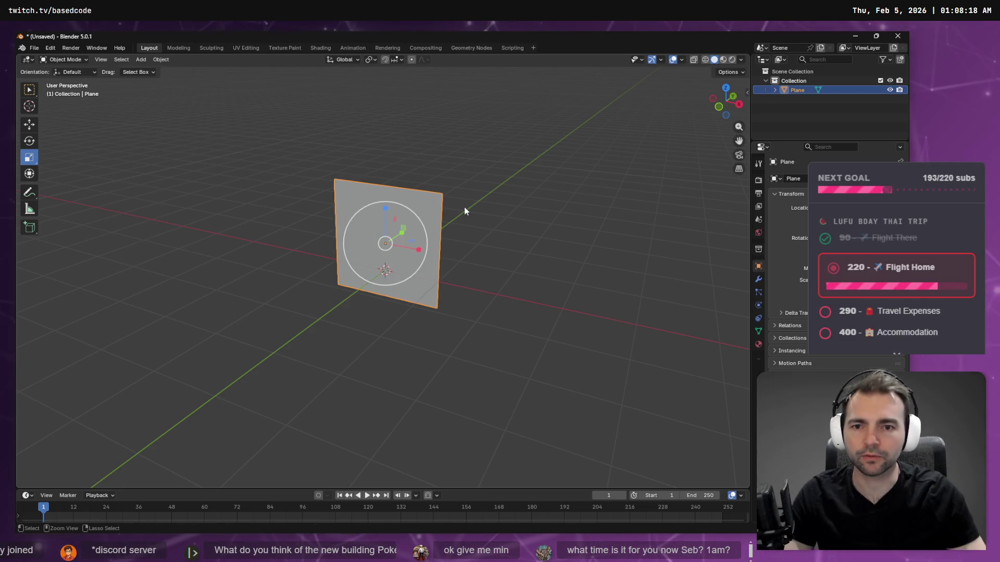
pyautogui.hotkey('ctrl', 'z')
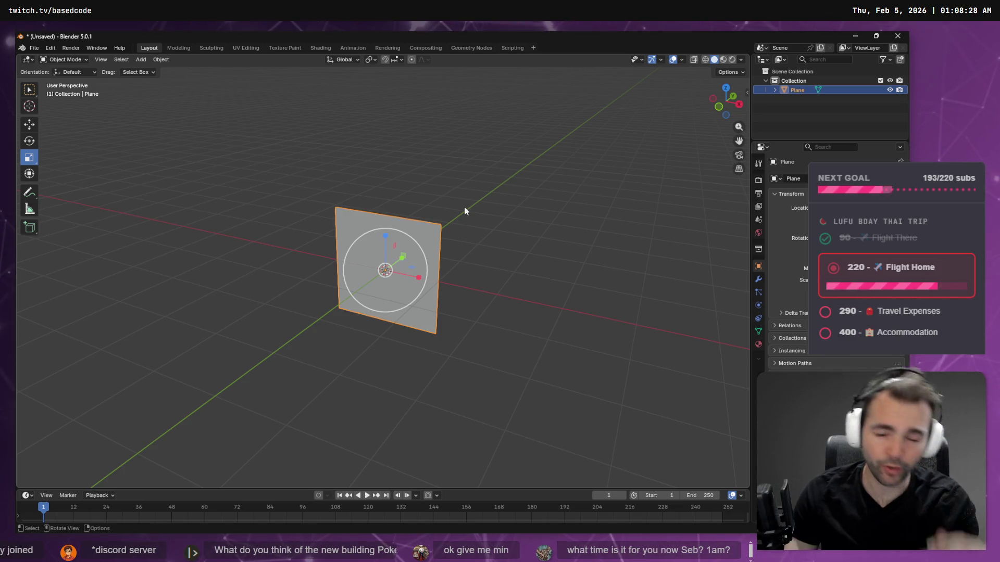
pyautogui.click(30, 125)
pyautogui.moveTo(388, 236); pyautogui.dragTo(389, 230)
pyautogui.write('.5')
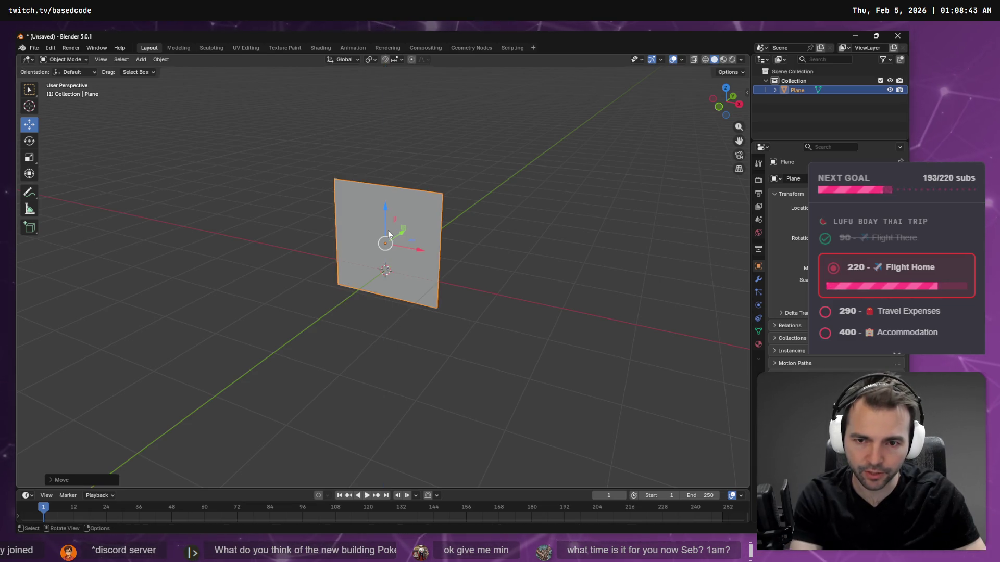
# Step: Scale the plane down to 0.2, enlarge it 2.5 times, and lower it onto the ground
pyautogui.click(29, 157)
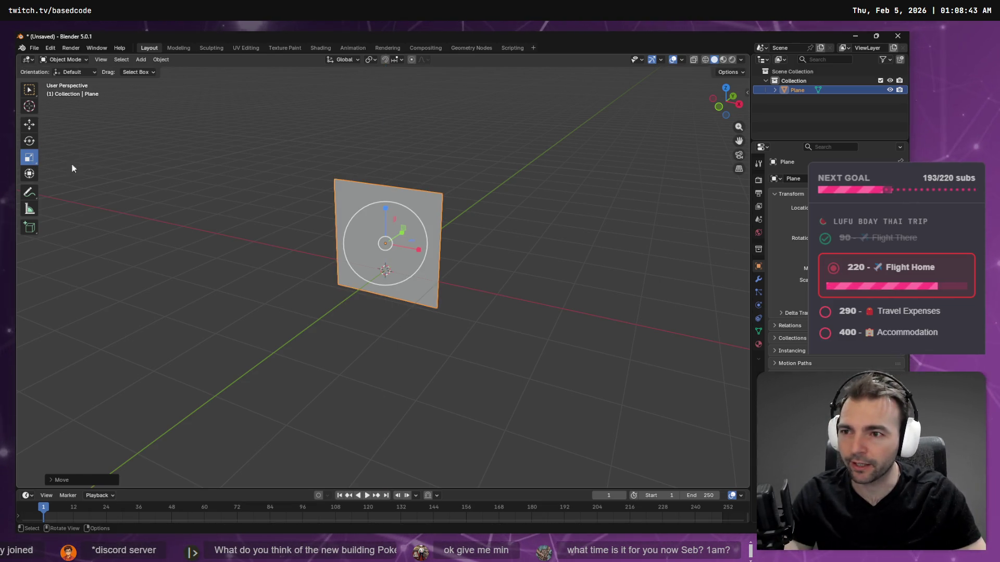
pyautogui.moveTo(387, 256); pyautogui.dragTo(384, 243)
pyautogui.write('.')
pyautogui.write('5')
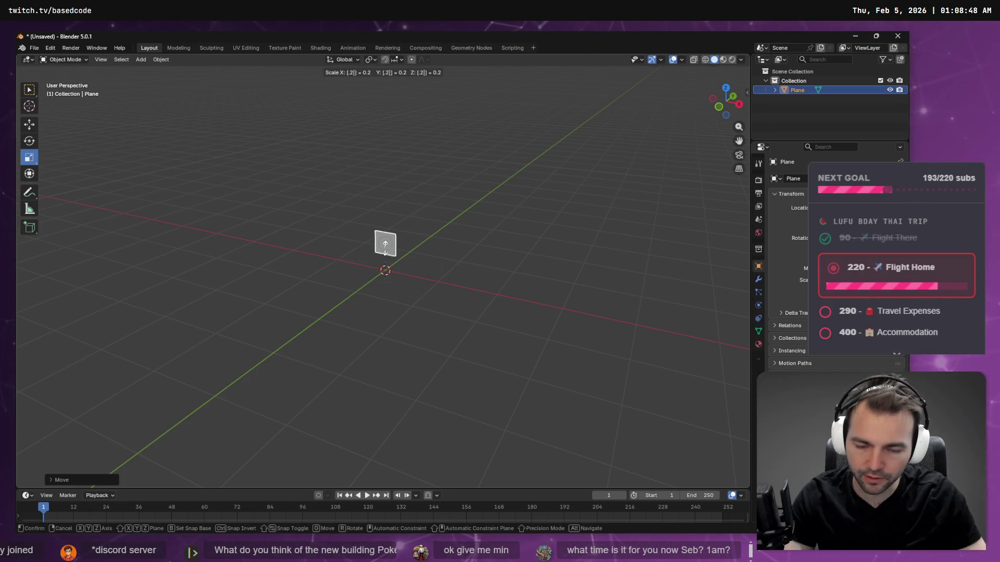
pyautogui.press('Return')
pyautogui.write('w')
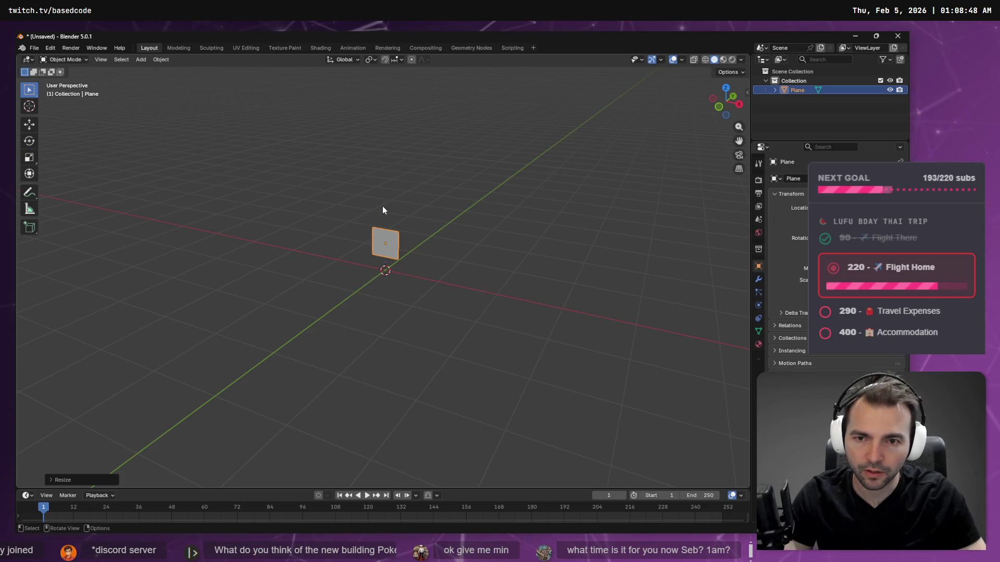
pyautogui.write('s2.5')
pyautogui.press('Return')
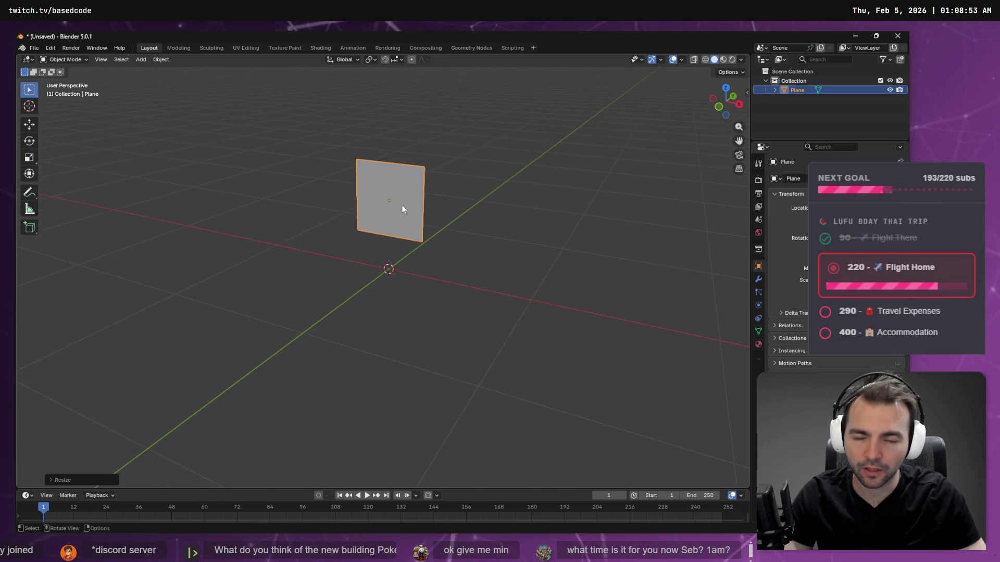
pyautogui.click(29, 124)
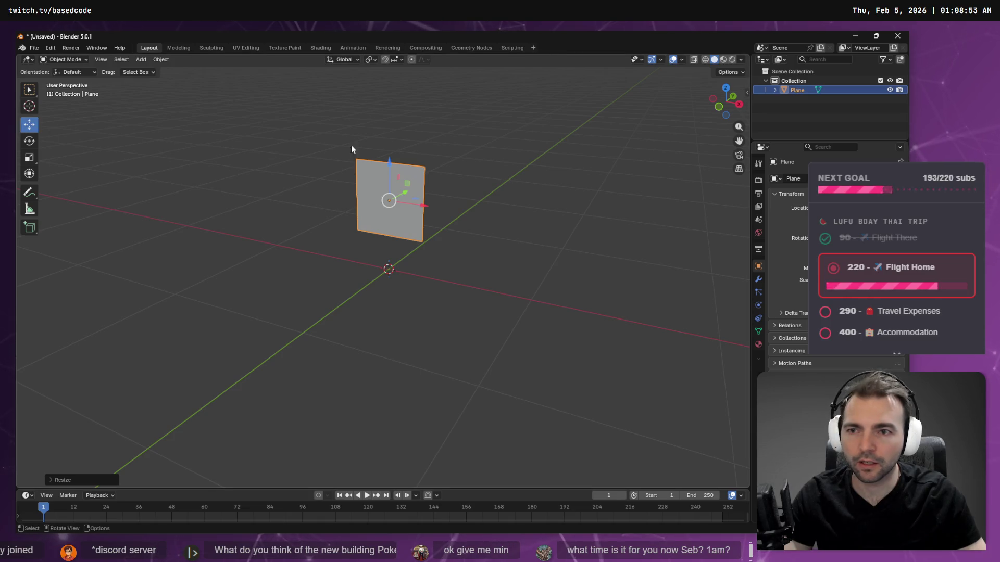
pyautogui.moveTo(392, 164); pyautogui.dragTo(399, 201)
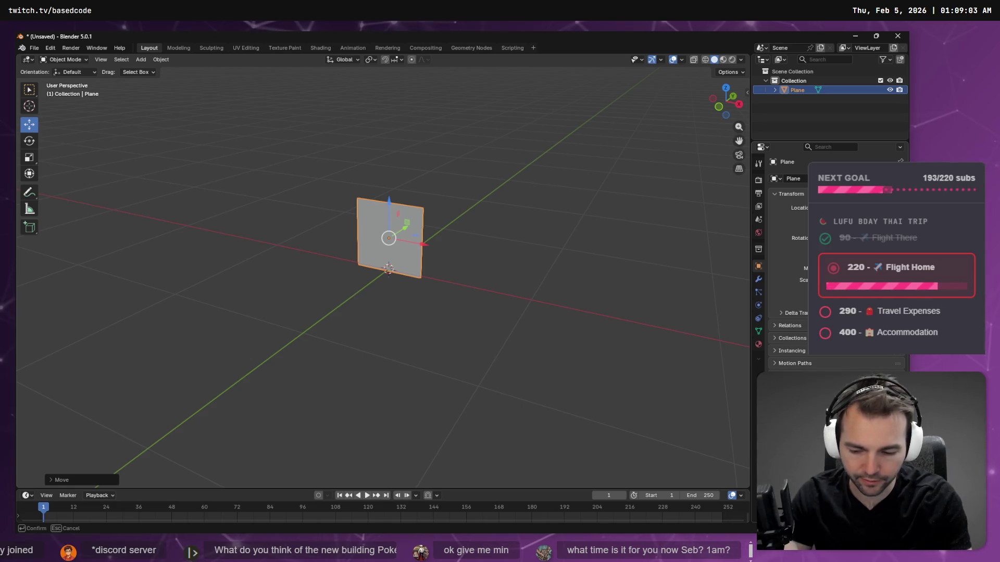
# Step: Keep the plane's new height and bring up Blender's File > Export format list
pyautogui.hotkey('ctrl', 'z')
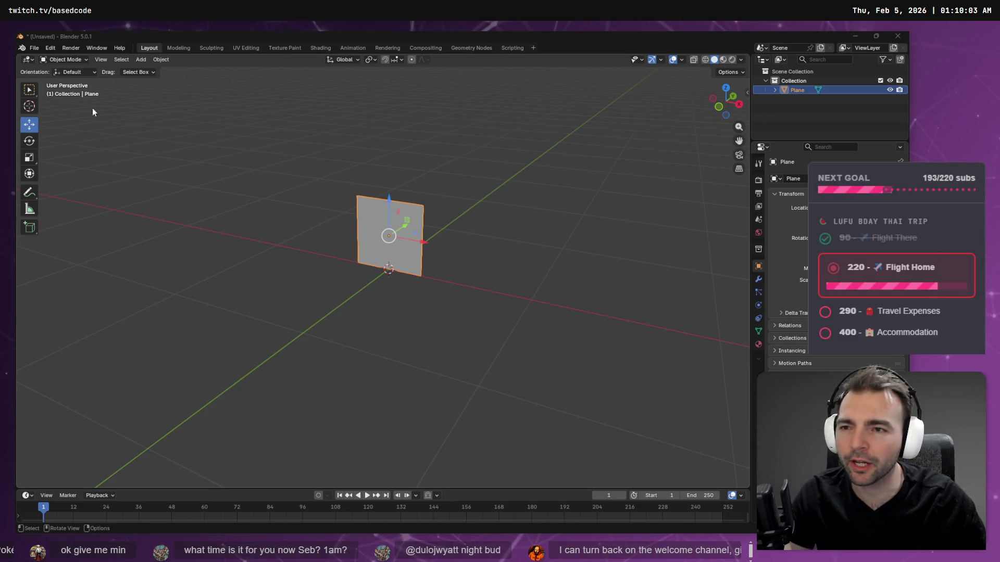
pyautogui.click(34, 48)
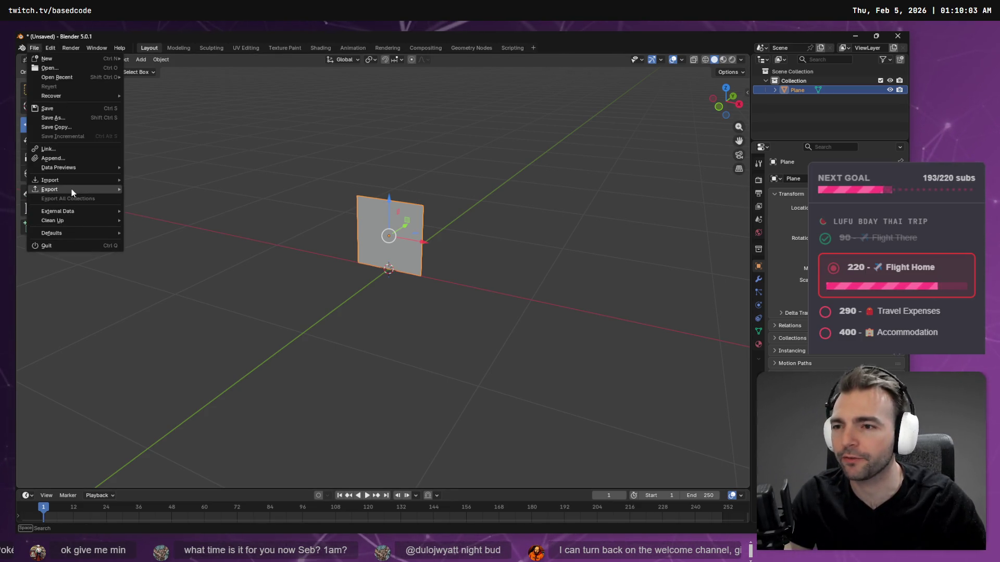
pyautogui.moveTo(72, 193)
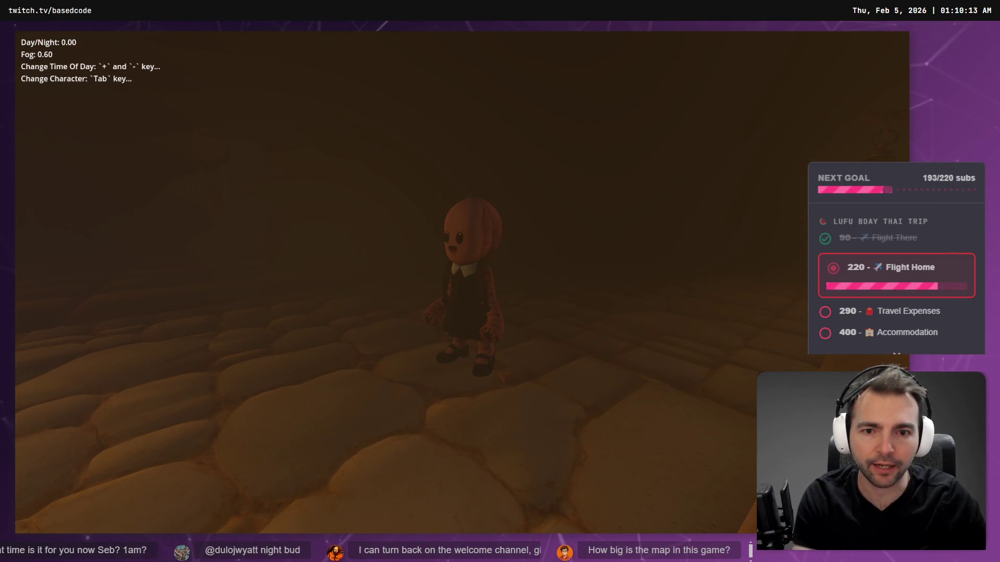
# Step: Raise the game to Day/Night 0.94 with Fog 0.00, run the character to the village gate, then return to Blender
pyautogui.press('+')
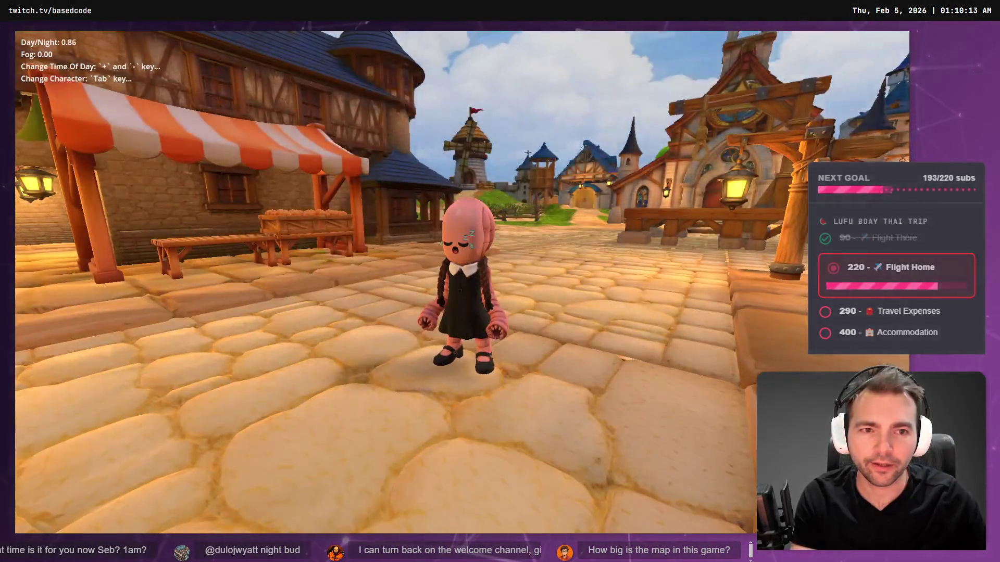
pyautogui.press('+')
pyautogui.press('w')
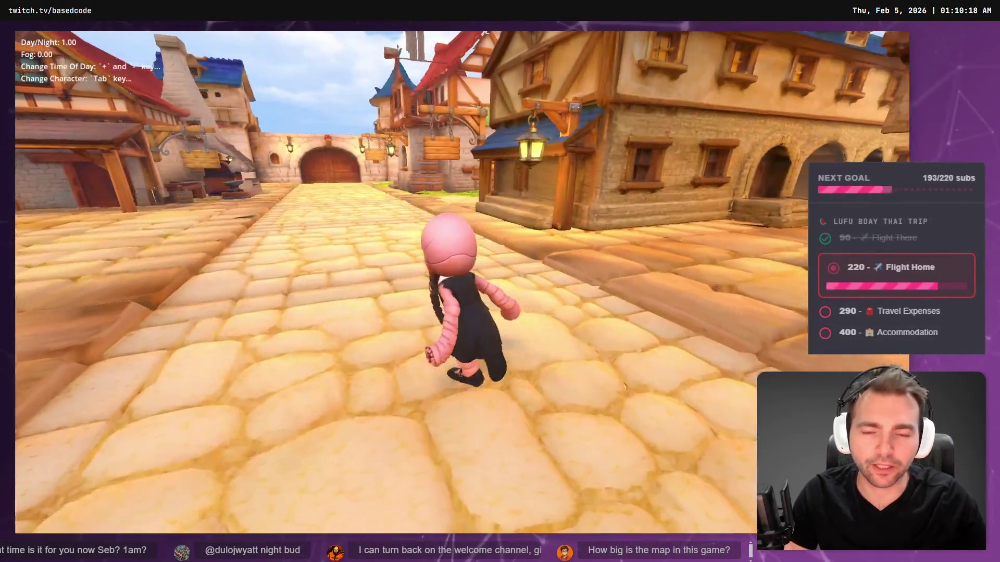
pyautogui.press('-')
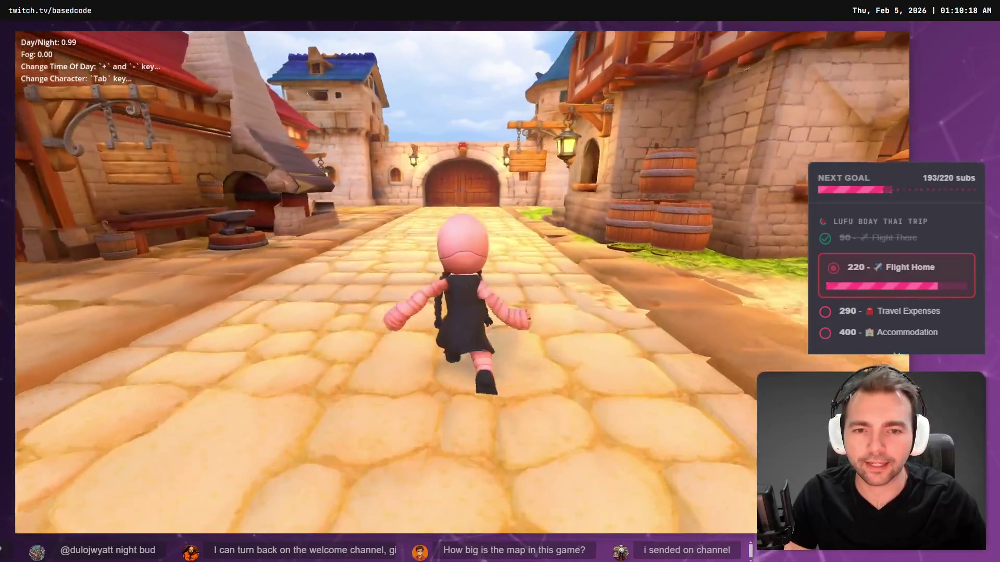
pyautogui.press('-')
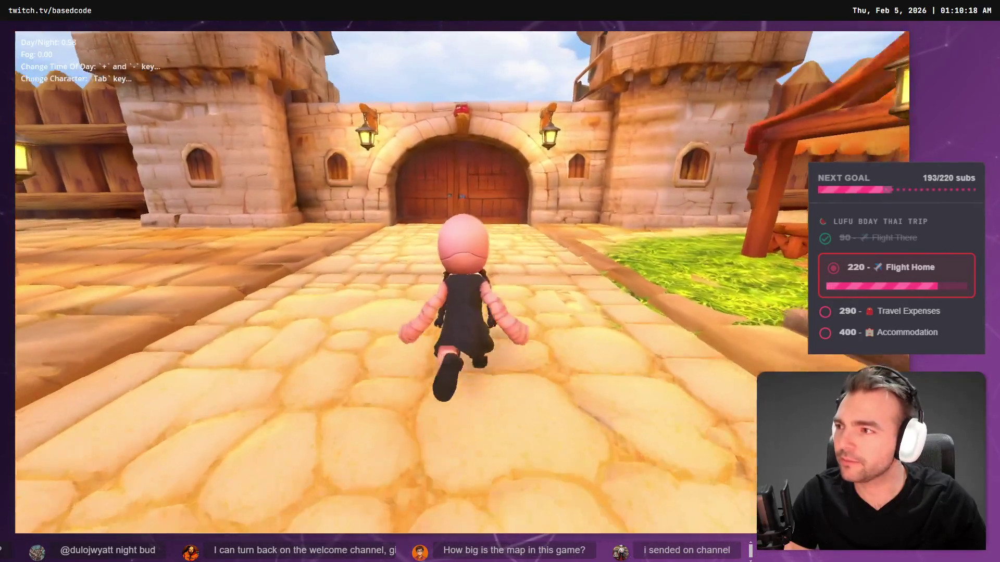
pyautogui.press('+')
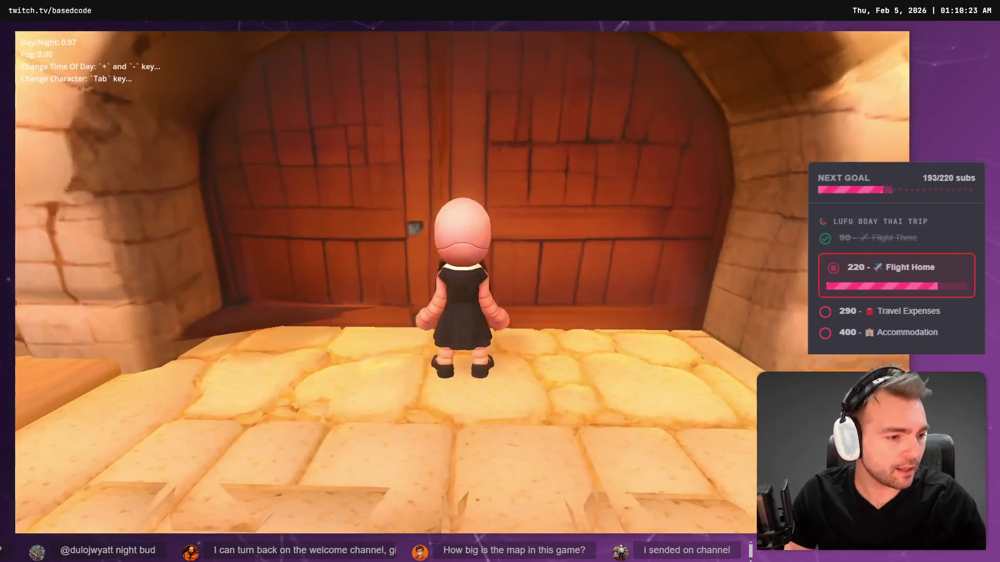
pyautogui.press('a')
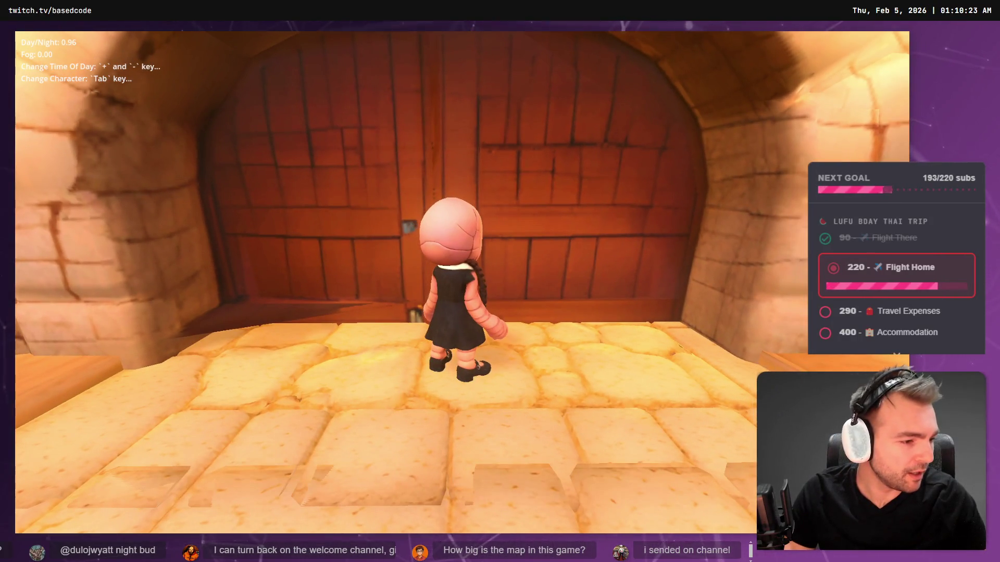
pyautogui.press('d')
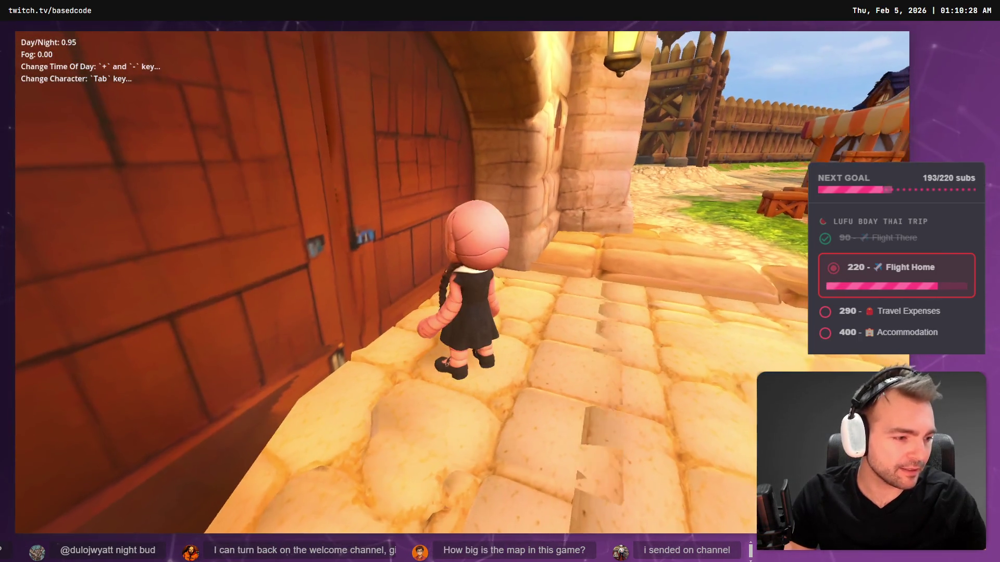
pyautogui.hotkey('alt', 'Tab')
pyautogui.hotkey('alt', 'Tab')
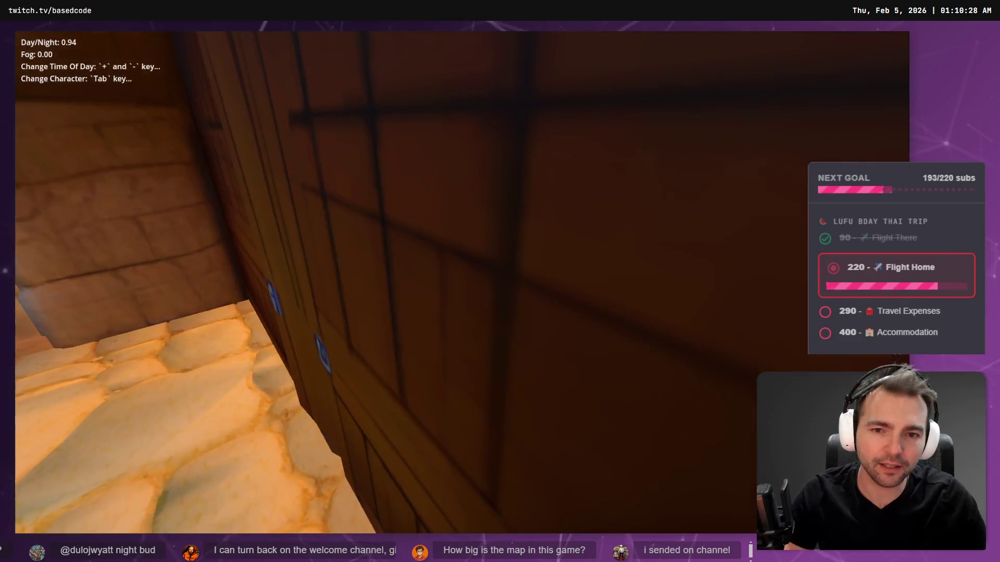
pyautogui.hotkey('alt', 'Tab')
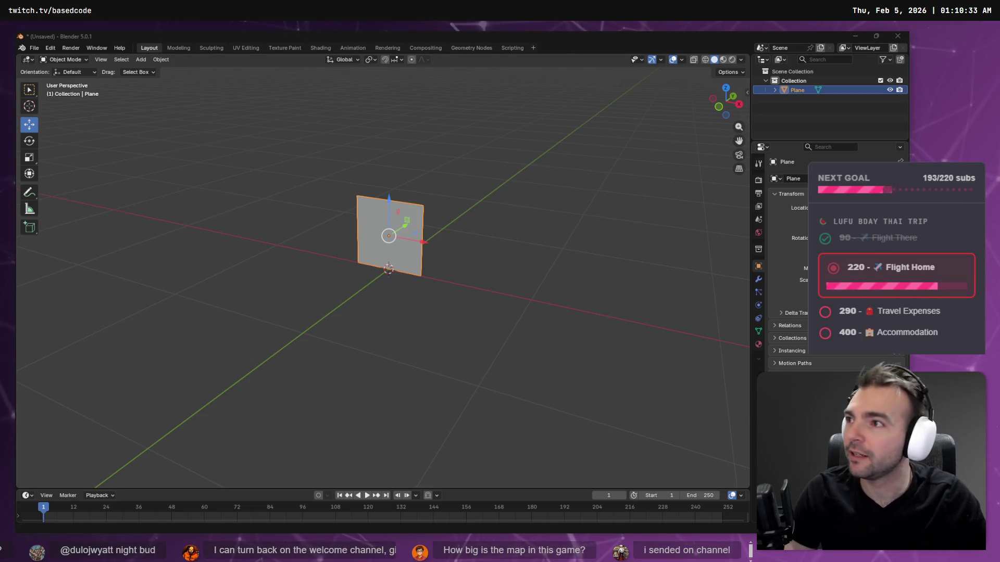
# Step: Switch to the browser showing the illustration shared on Discord
pyautogui.hotkey('alt', 'Tab')
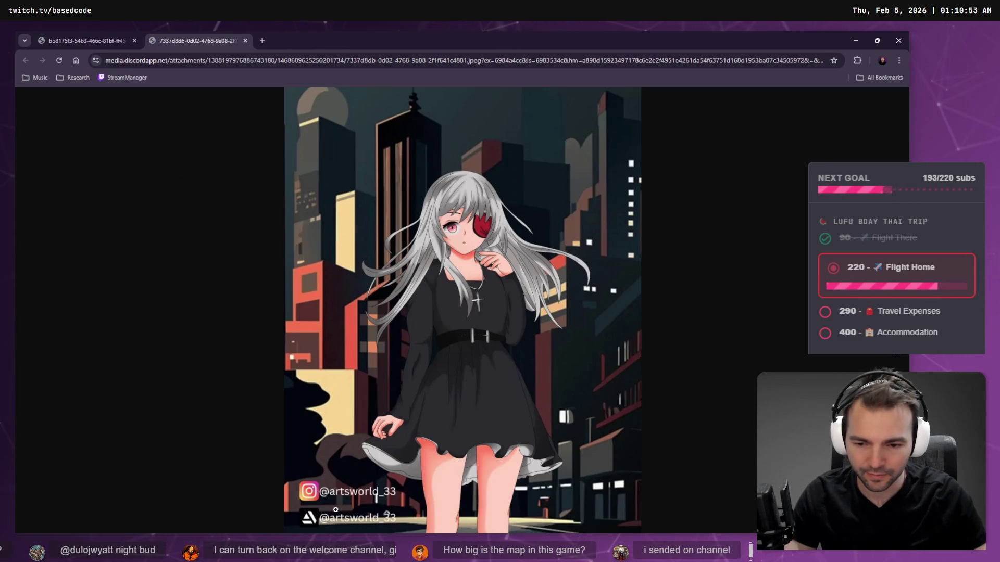
# Step: Search the web for ArtStation in a new tab and open the ArtStation site
pyautogui.hotkey('ctrl', 't')
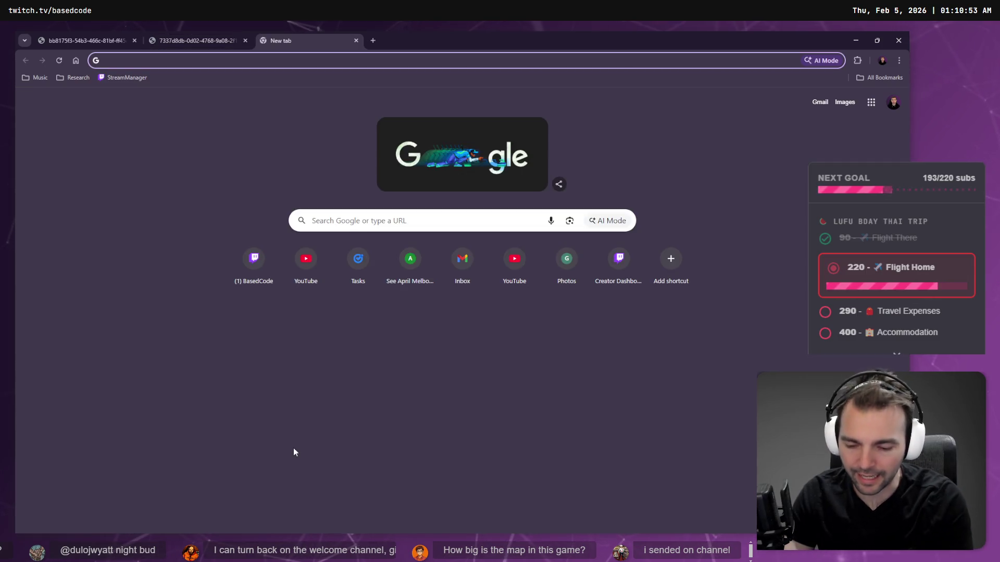
pyautogui.write('atrstation')
pyautogui.press('Return')
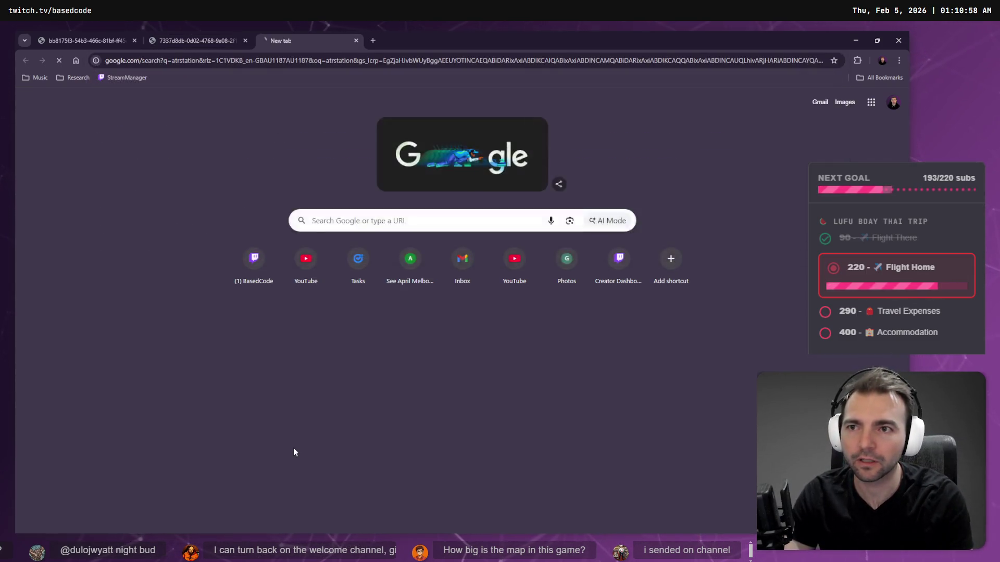
pyautogui.hotkey('ctrl', 'shift', 'Tab')
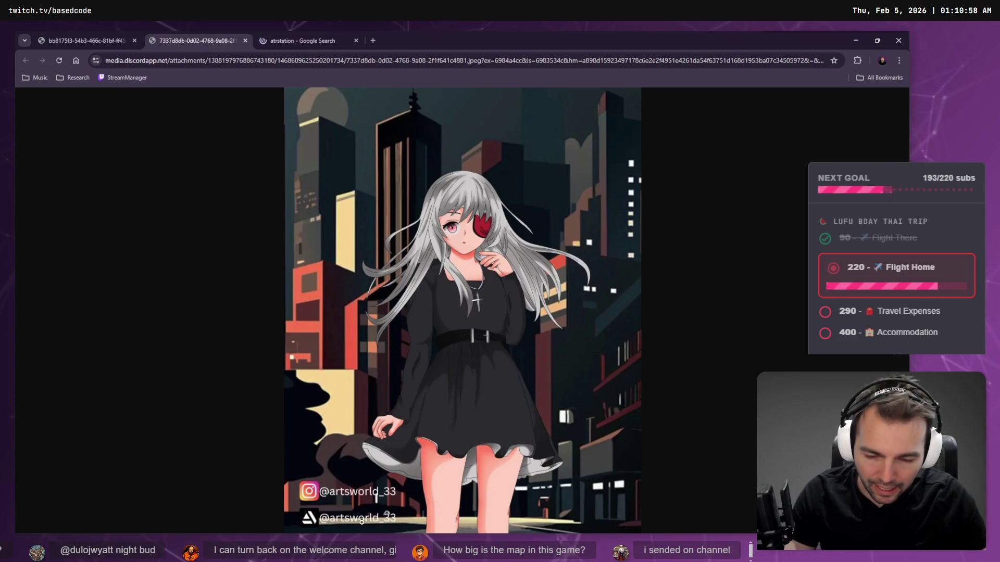
pyautogui.hotkey('ctrl', 'Tab')
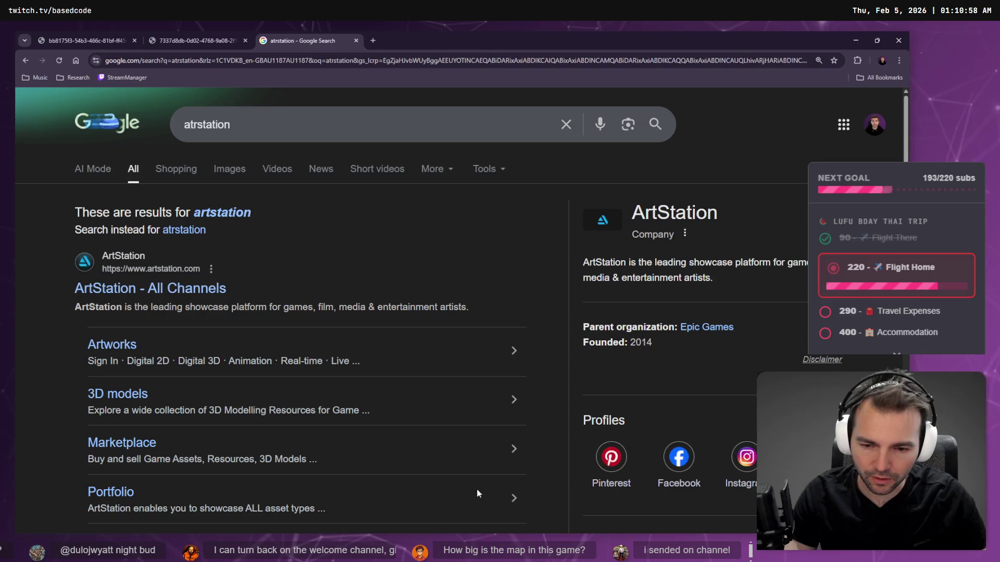
pyautogui.click(156, 288)
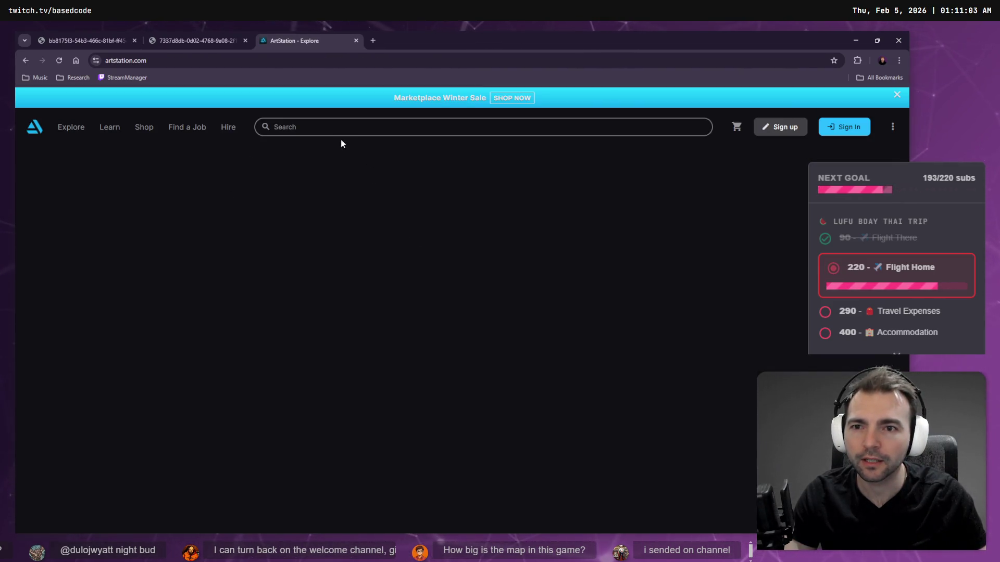
# Step: Search ArtStation for the artist's handle, then retry with an underscore added
pyautogui.click(332, 120)
pyautogui.write('arts')
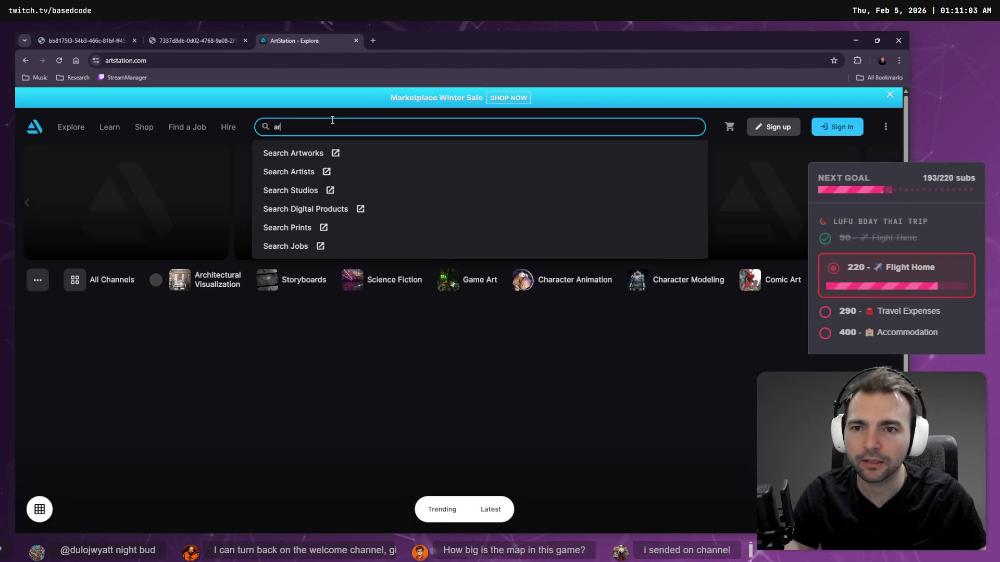
pyautogui.write('world_33')
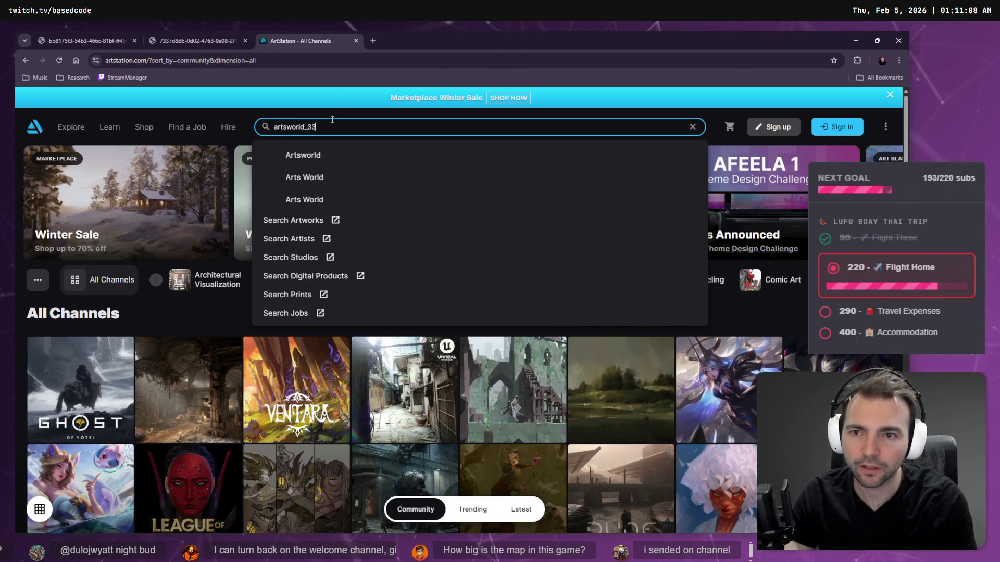
pyautogui.press('BackSpace')
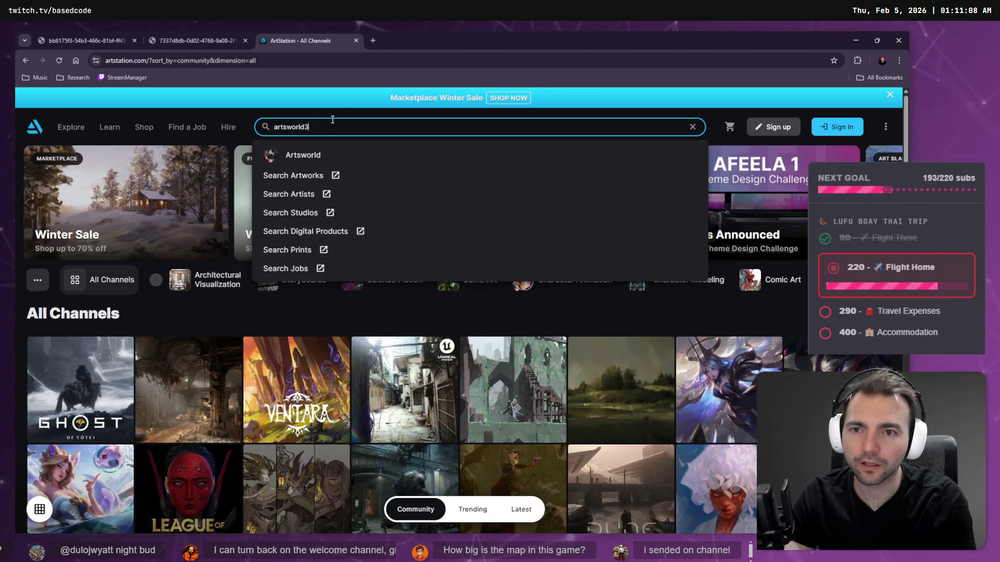
pyautogui.write('3')
pyautogui.press('Return')
pyautogui.hotkey('ctrl', 'shift', 'Tab')
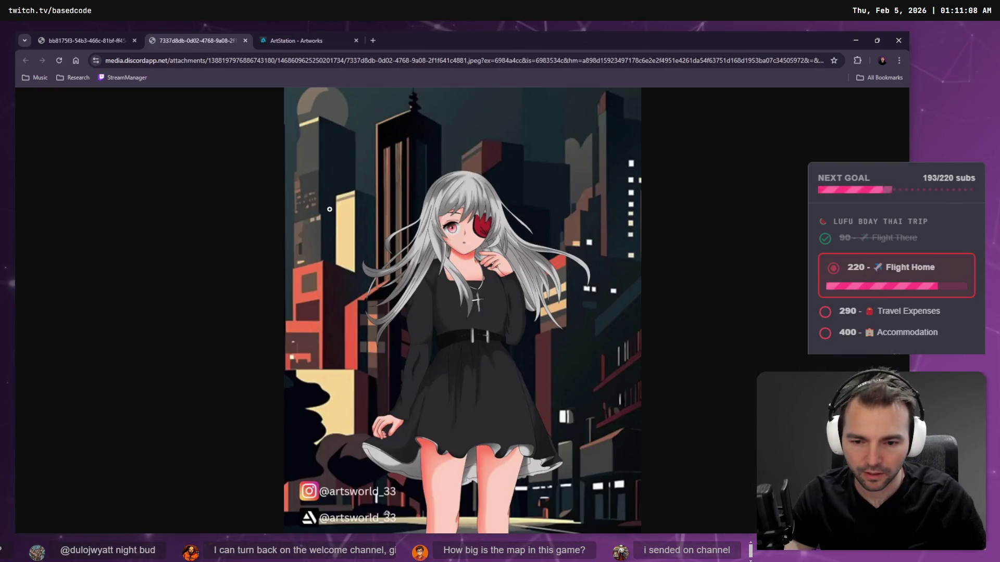
pyautogui.click(302, 39)
pyautogui.click(343, 185)
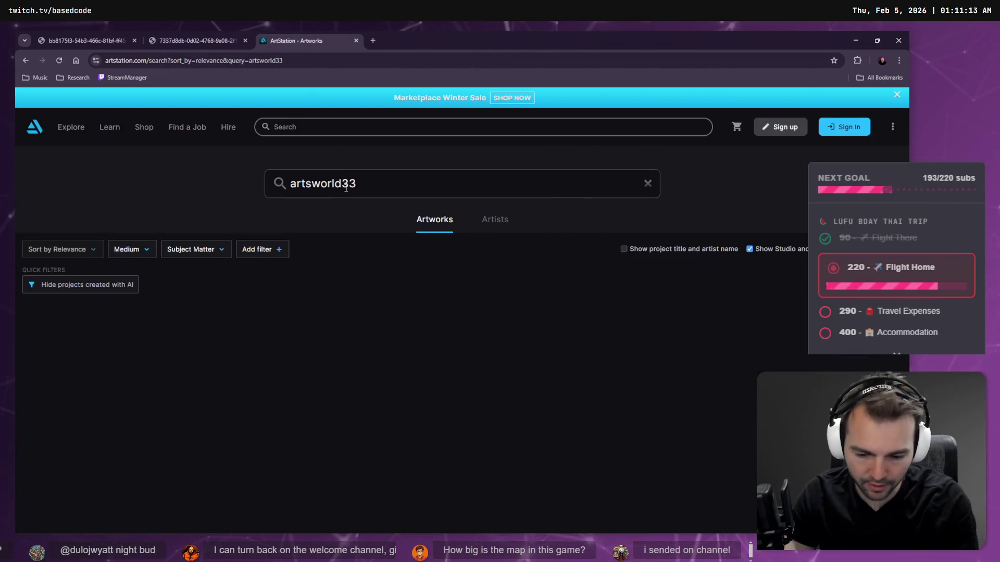
pyautogui.write('_')
pyautogui.press('Return')
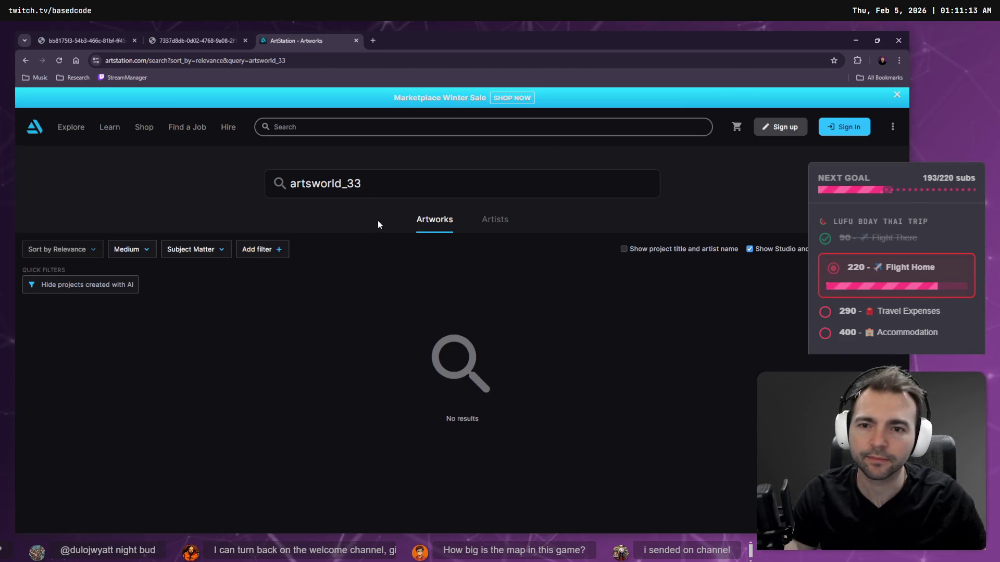
# Step: Compare the handle across the artwork image tabs, then bring Discord's video viewer forward
pyautogui.hotkey('ctrl', 'pageup')
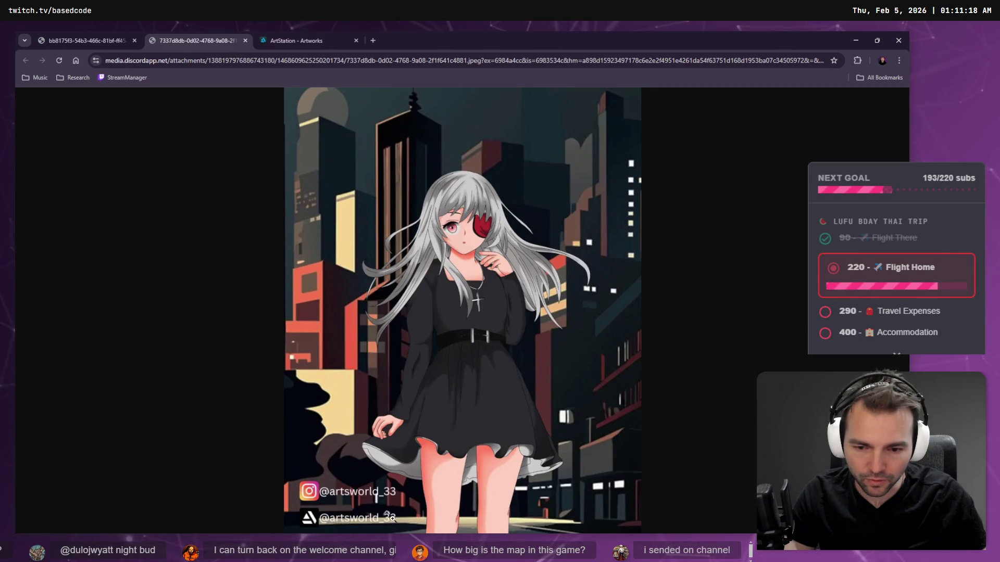
pyautogui.hotkey('ctrl', 'pagedown')
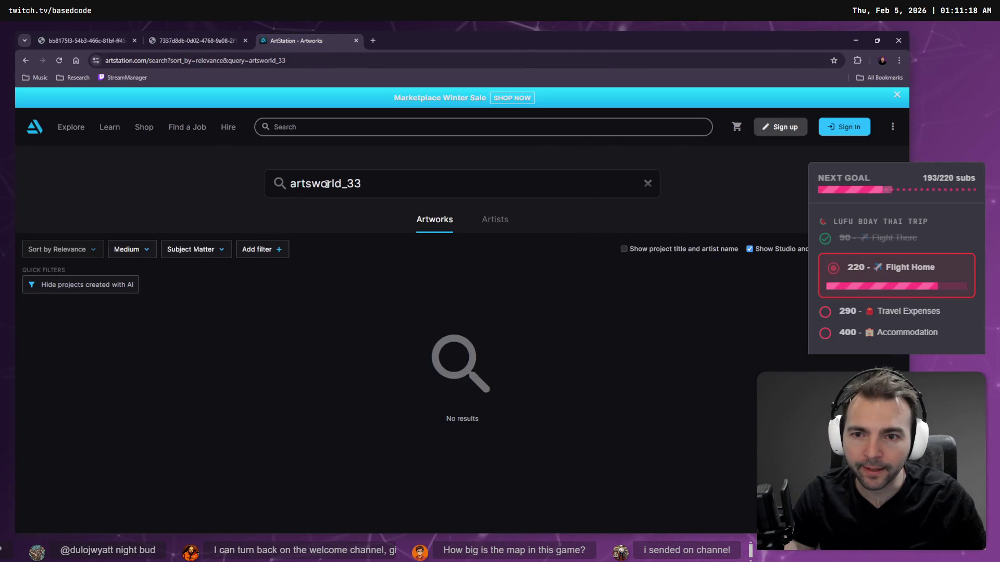
pyautogui.hotkey('ctrl', 'pageup')
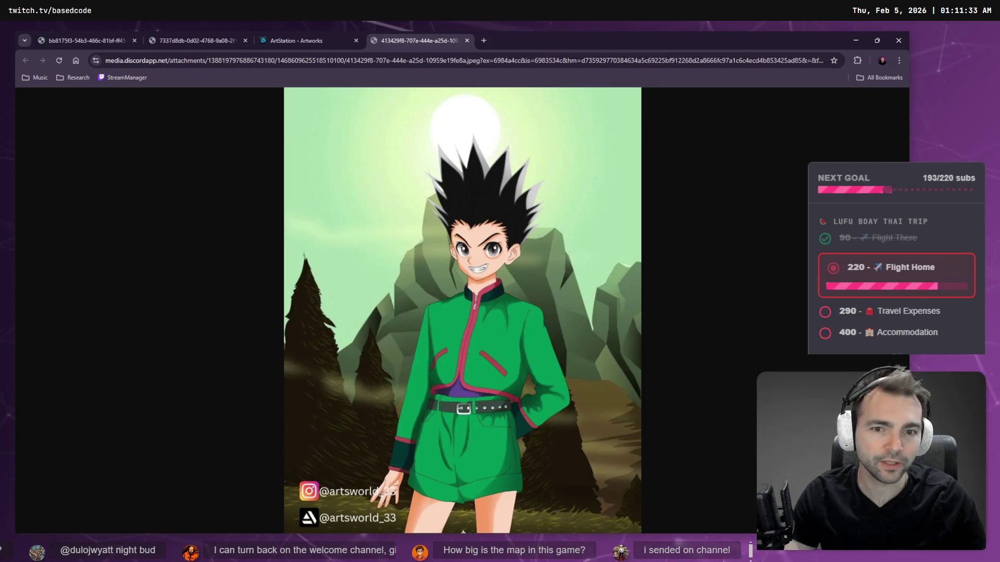
pyautogui.click(292, 38)
pyautogui.click(193, 38)
pyautogui.click(99, 36)
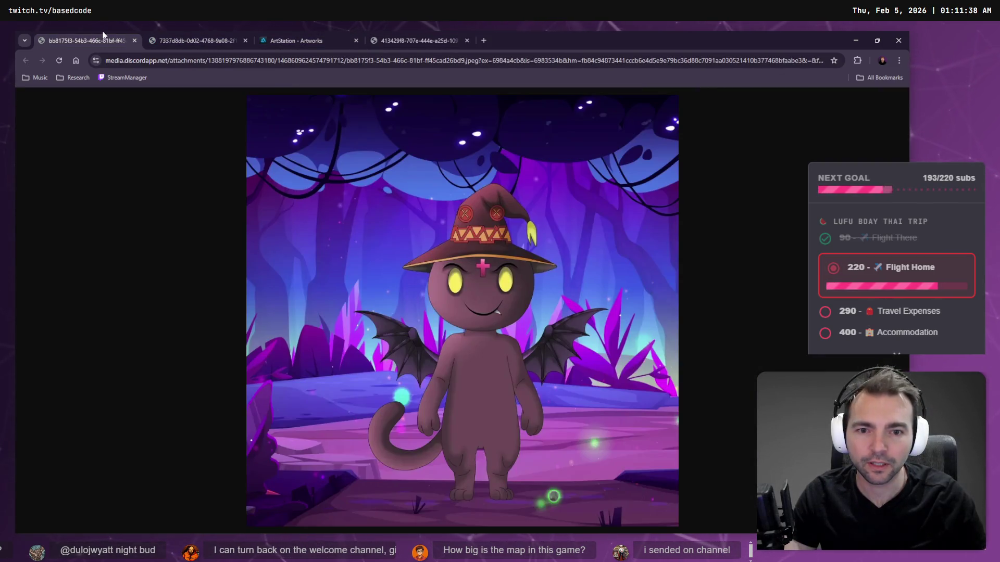
pyautogui.click(195, 40)
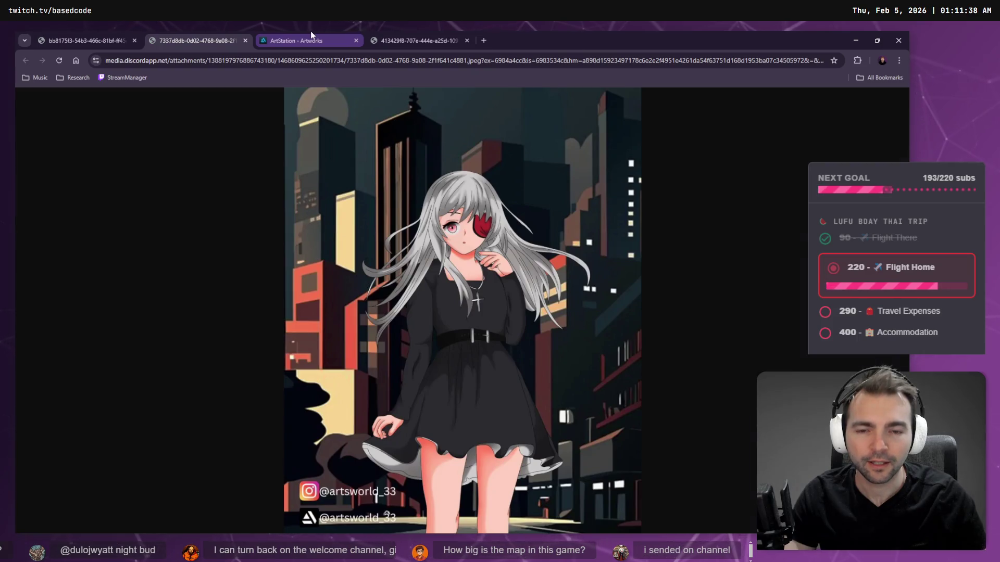
pyautogui.click(310, 32)
pyautogui.click(391, 32)
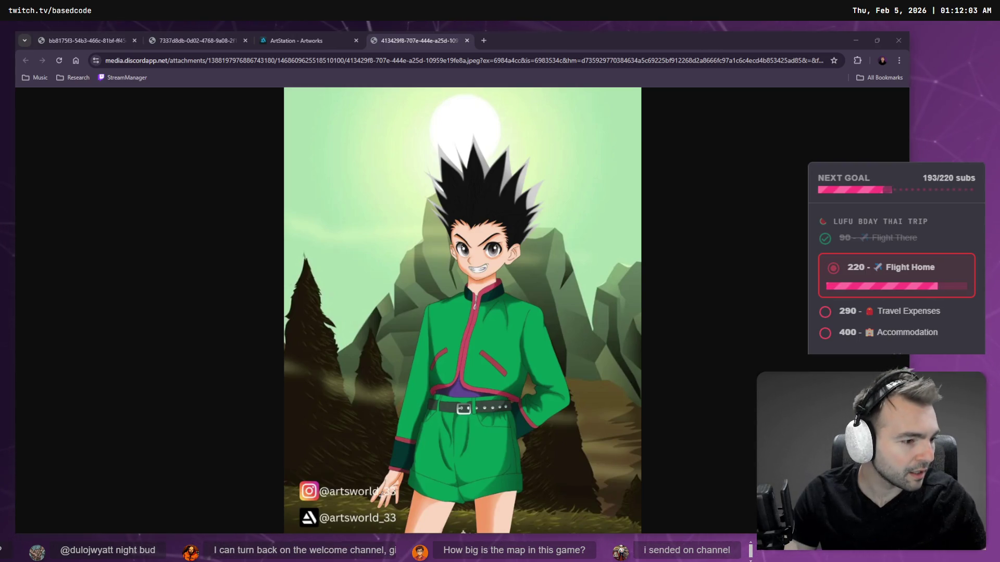
pyautogui.hotkey('alt', 'Tab')
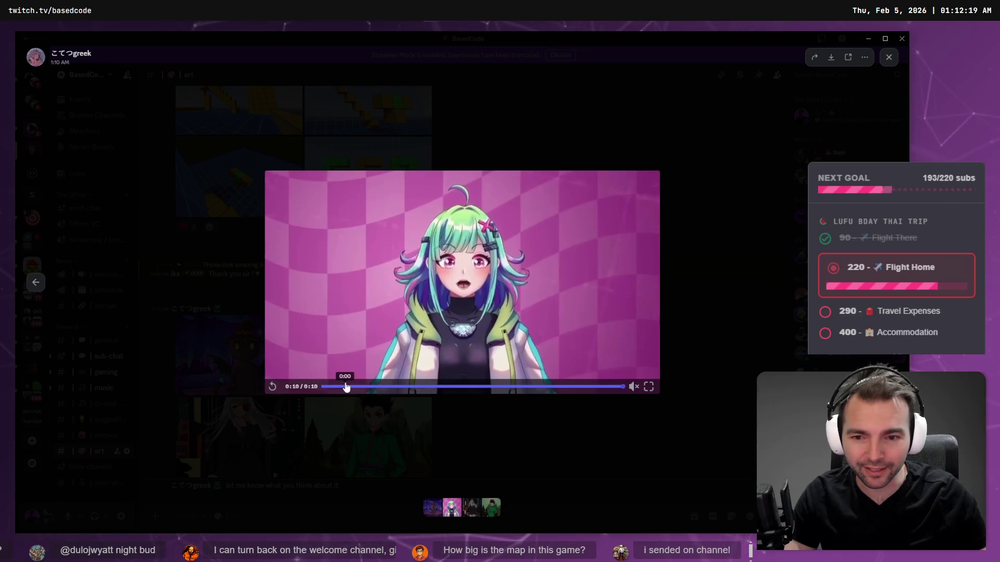
# Step: Scrub the anime clip, close Discord's video viewer, and close the browser's extra image and ArtStation tabs
pyautogui.moveTo(346, 386)
pyautogui.mouseDown()
pyautogui.moveTo(598, 382)
pyautogui.moveTo(343, 375)
pyautogui.moveTo(601, 363)
pyautogui.moveTo(383, 379)
pyautogui.moveTo(553, 379)
pyautogui.mouseUp()
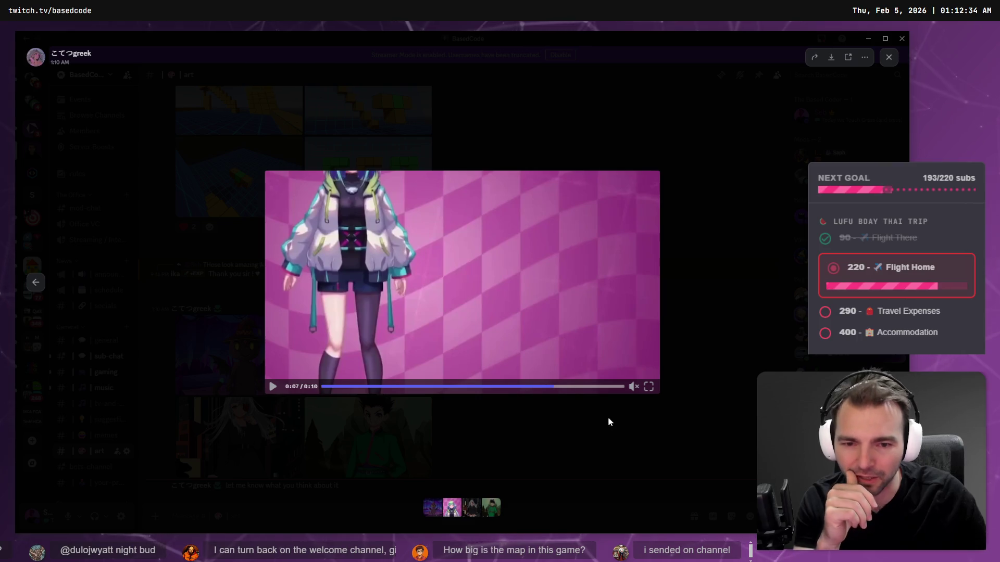
pyautogui.click(497, 385)
pyautogui.click(479, 164)
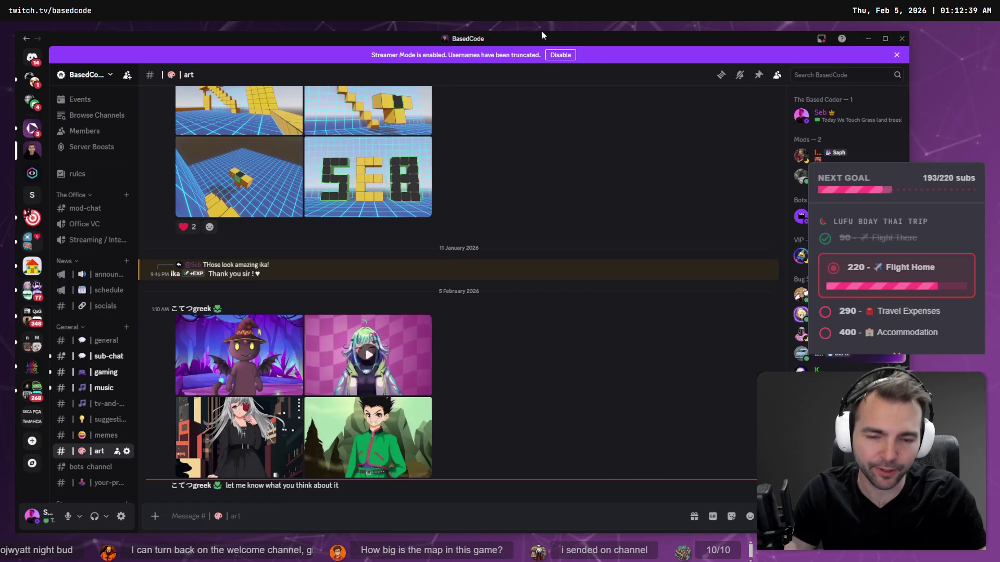
pyautogui.hotkey('alt', 'Tab')
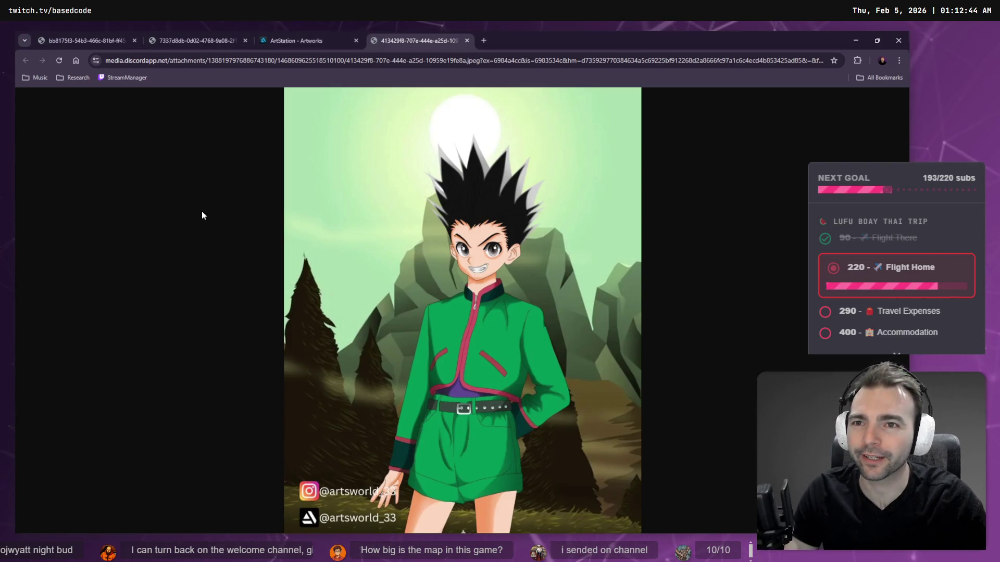
pyautogui.hotkey('ctrl', 'w')
pyautogui.hotkey('ctrl', 'w')
pyautogui.hotkey('ctrl', 'w')
pyautogui.hotkey('ctrl', 'w')
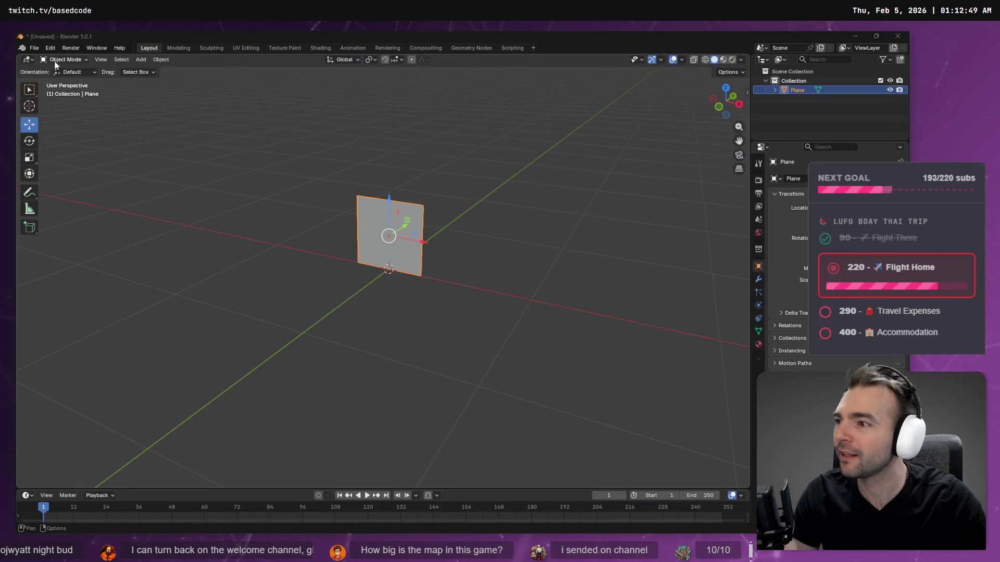
# Step: Choose File > Export > Wavefront (.obj) to open the OBJ export file browser
pyautogui.click(34, 49)
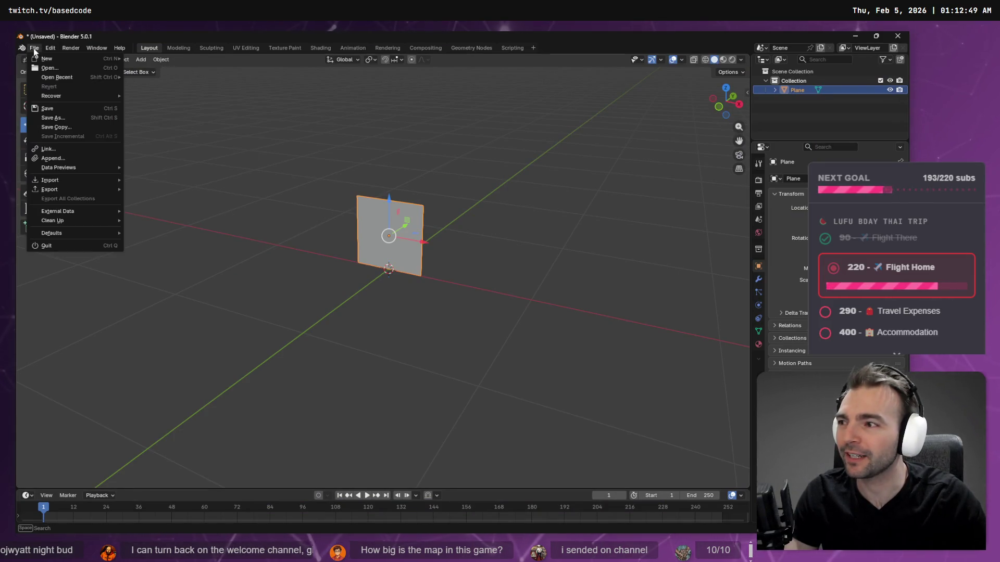
pyautogui.moveTo(74, 191)
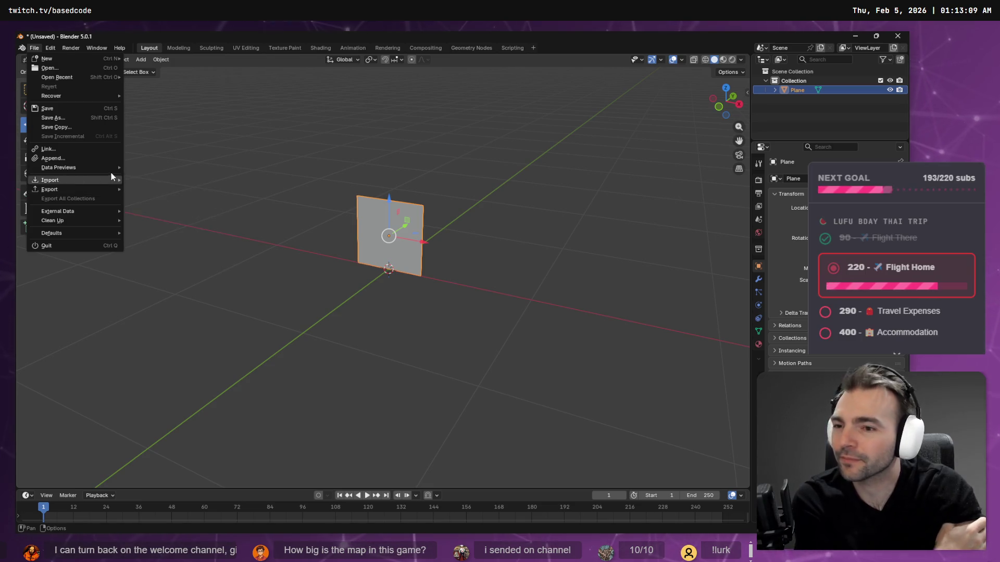
pyautogui.moveTo(80, 212)
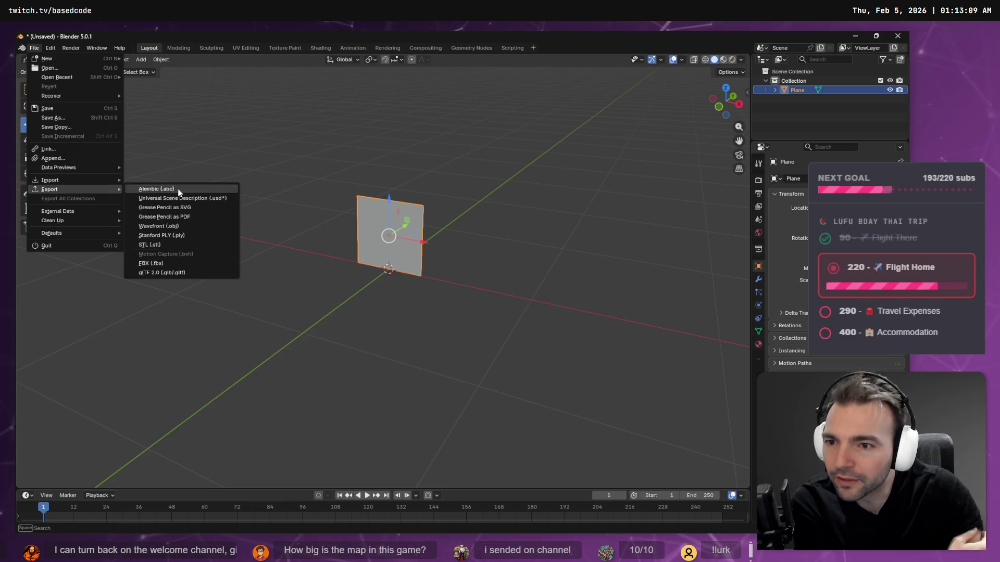
pyautogui.click(185, 225)
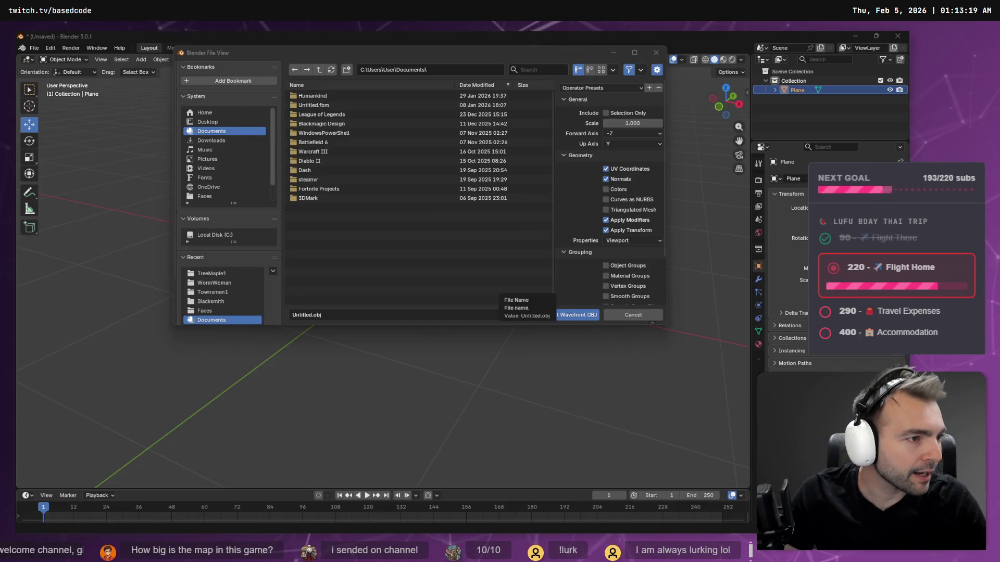
# Step: Set the export destination to the TreeMaple1 folder by pasting its path
pyautogui.click(358, 315)
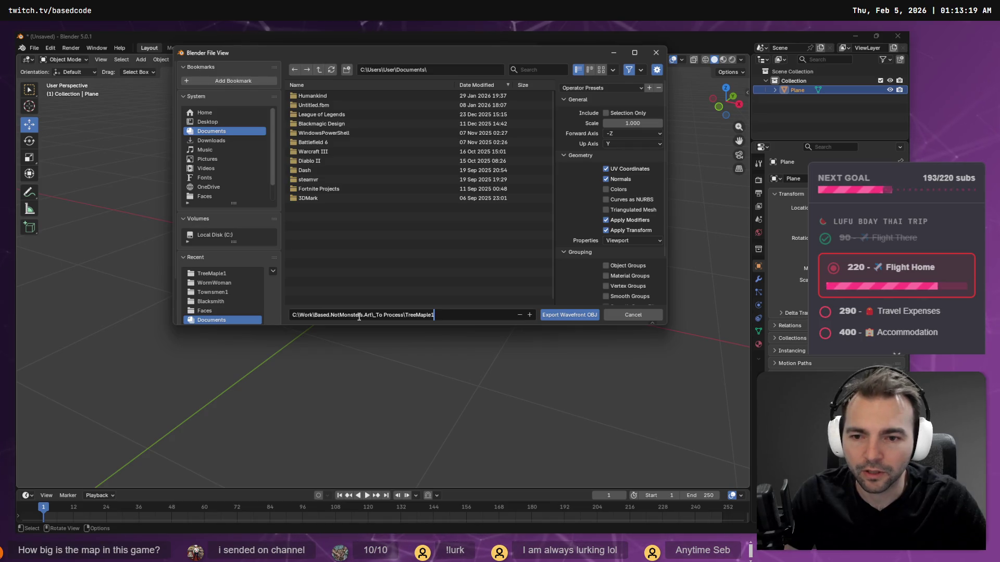
pyautogui.press('Return')
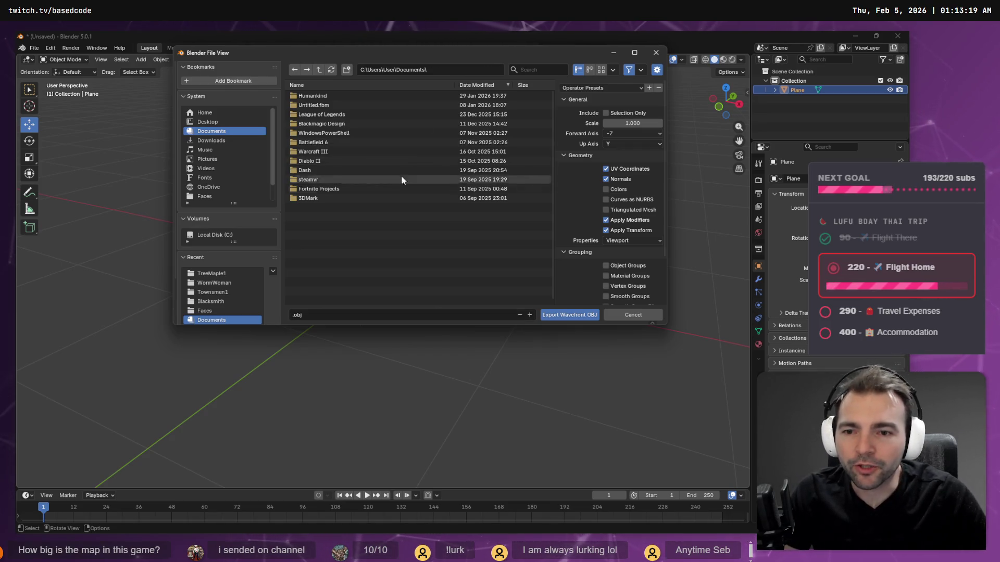
pyautogui.click(454, 69)
pyautogui.write('C:\\Work\\Based.NotMonsters.Art\\_To Process\\TreeMaple1')
pyautogui.press('Return')
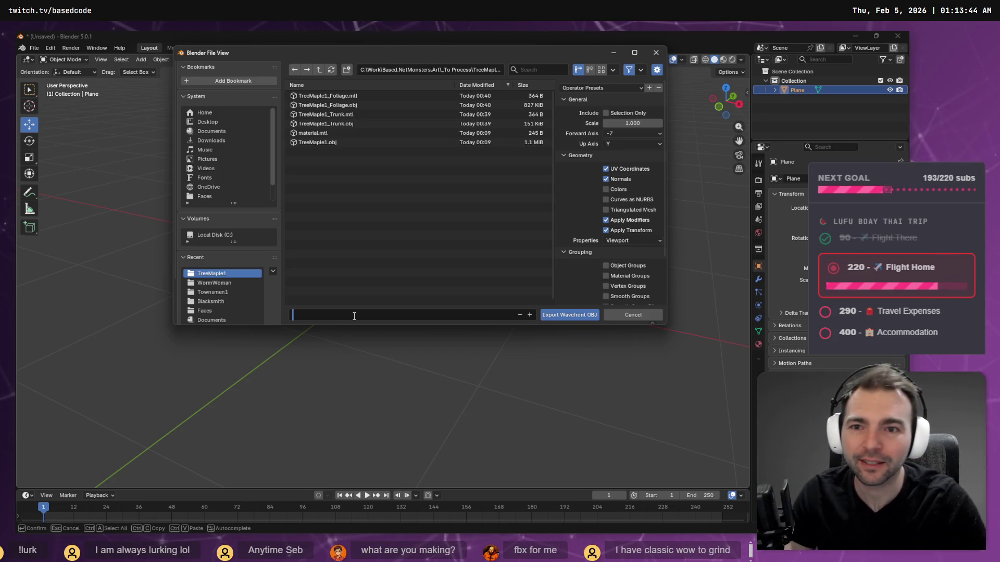
# Step: Name the file TreeMaple1_Leaf.obj, based on the trunk file's name, and export the plane
pyautogui.write('.obj')
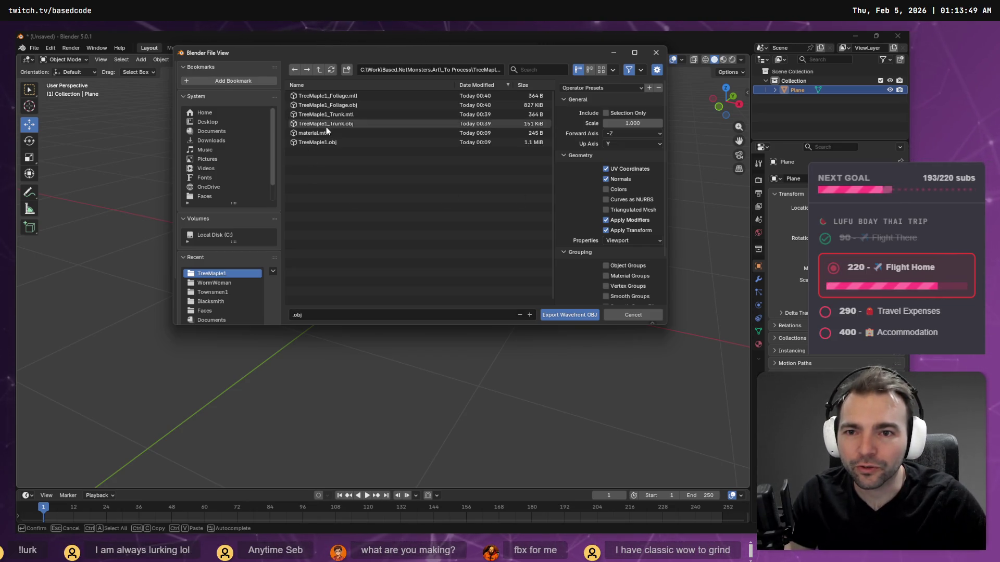
pyautogui.click(326, 125)
pyautogui.moveTo(325, 319); pyautogui.dragTo(354, 329)
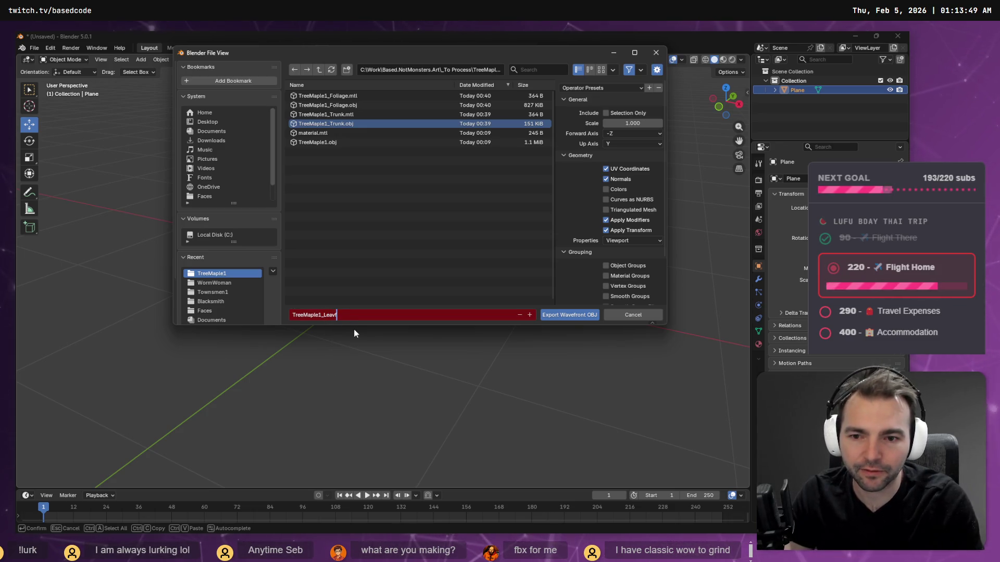
pyautogui.press('BackSpace')
pyautogui.press('BackSpace')
pyautogui.write('f')
pyautogui.press('Return')
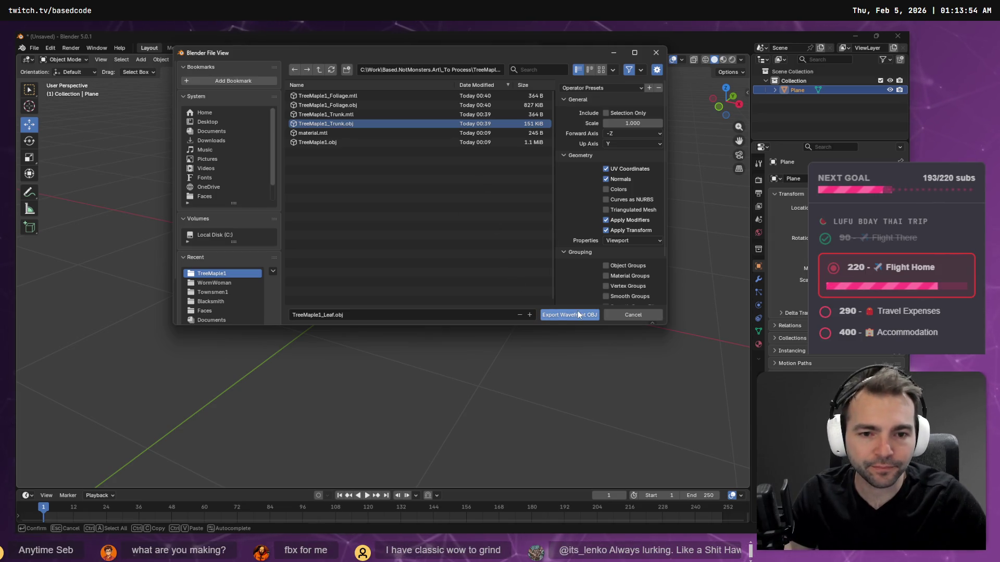
pyautogui.click(577, 314)
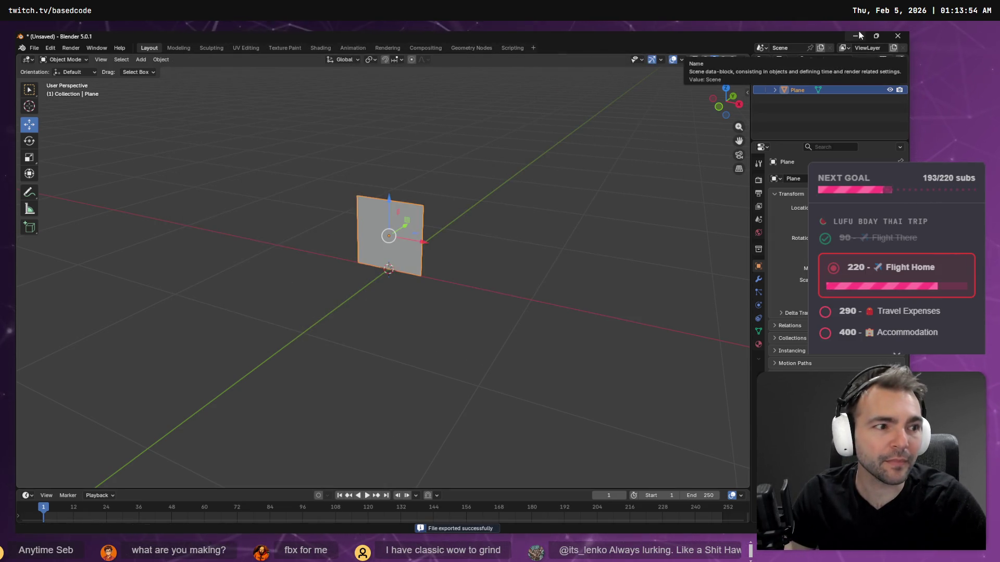
# Step: Minimize both Blender windows to get back to Godot
pyautogui.click(855, 35)
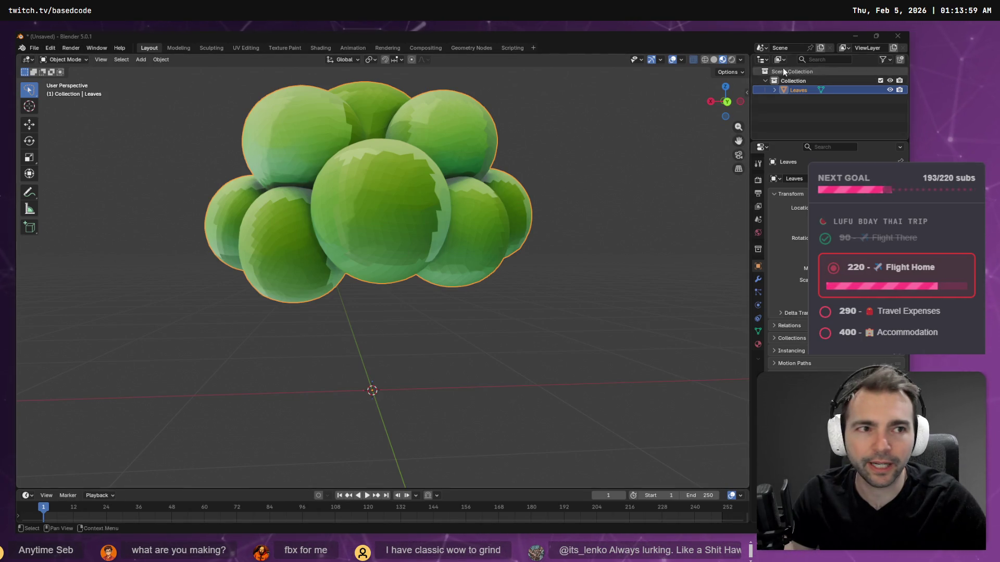
pyautogui.click(855, 36)
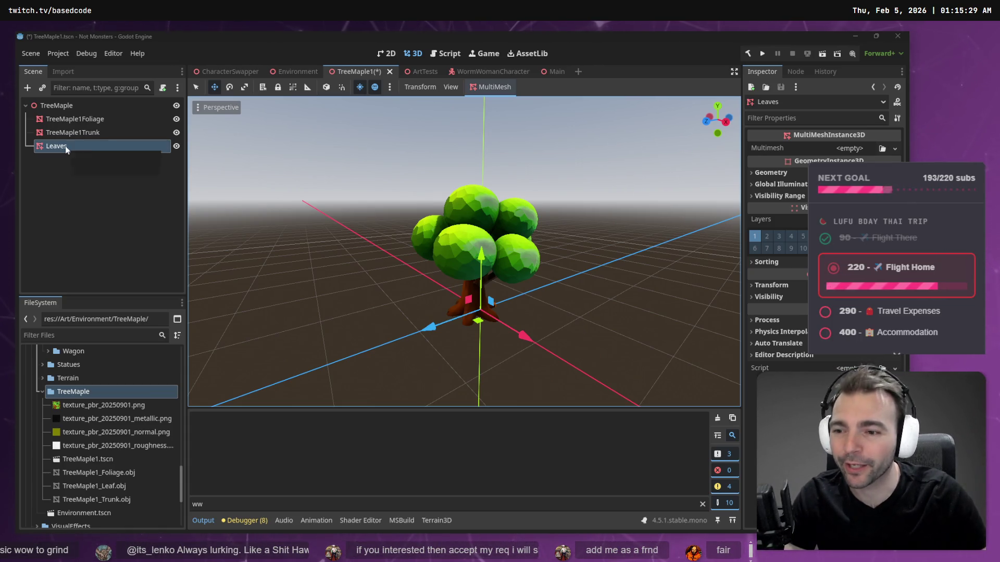
# Step: Drag TreeMaple1_Leaf.obj into the 3D scene and set its Position X to 0
pyautogui.moveTo(89, 443)
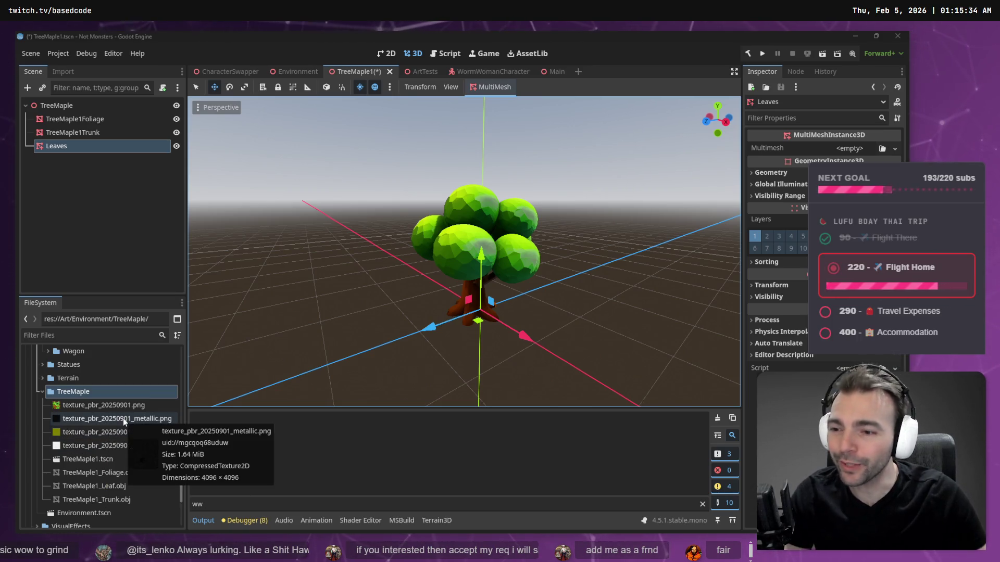
pyautogui.click(87, 391)
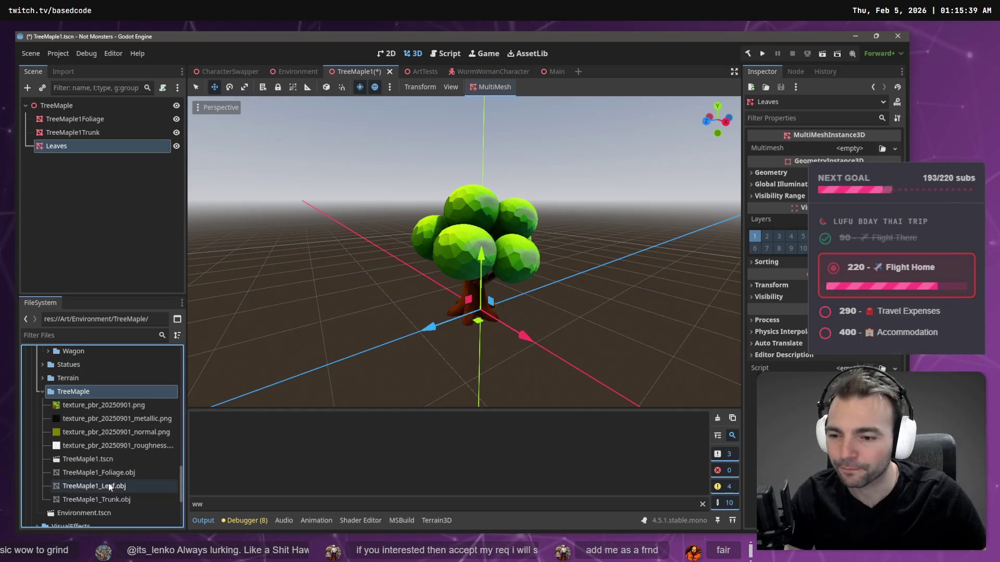
pyautogui.moveTo(108, 483)
pyautogui.mouseDown()
pyautogui.moveTo(111, 471)
pyautogui.moveTo(182, 438)
pyautogui.moveTo(478, 322)
pyautogui.mouseUp()
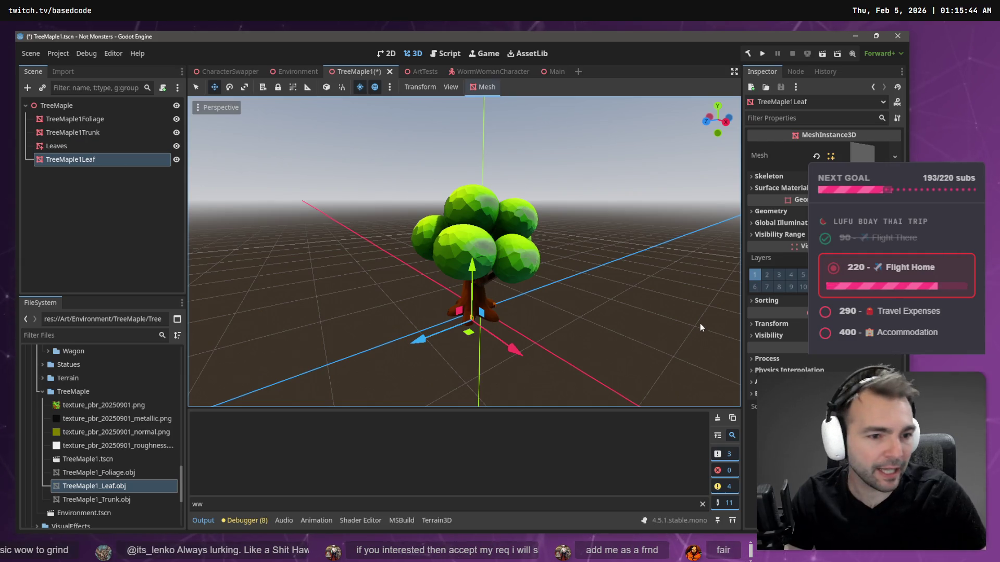
pyautogui.click(775, 324)
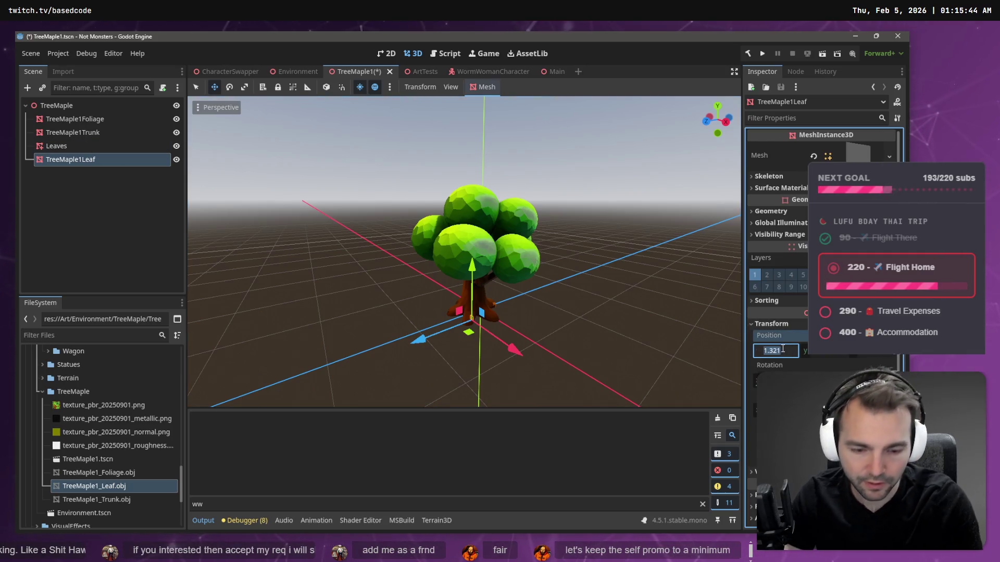
pyautogui.write('0')
pyautogui.press('Tab')
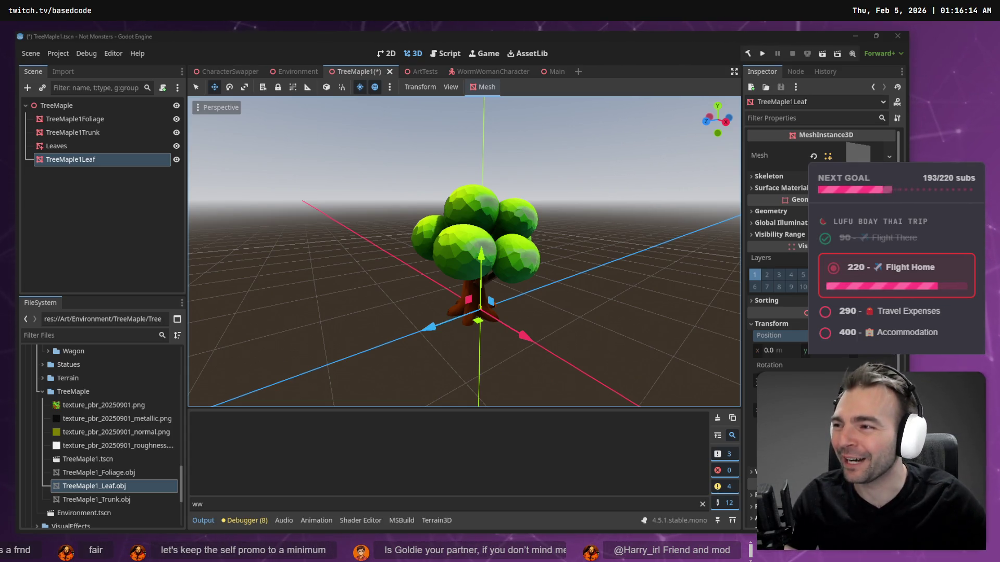
# Step: Look around the trunk base, then select the Leaves MultiMesh node
pyautogui.scroll(10, 566, 258)
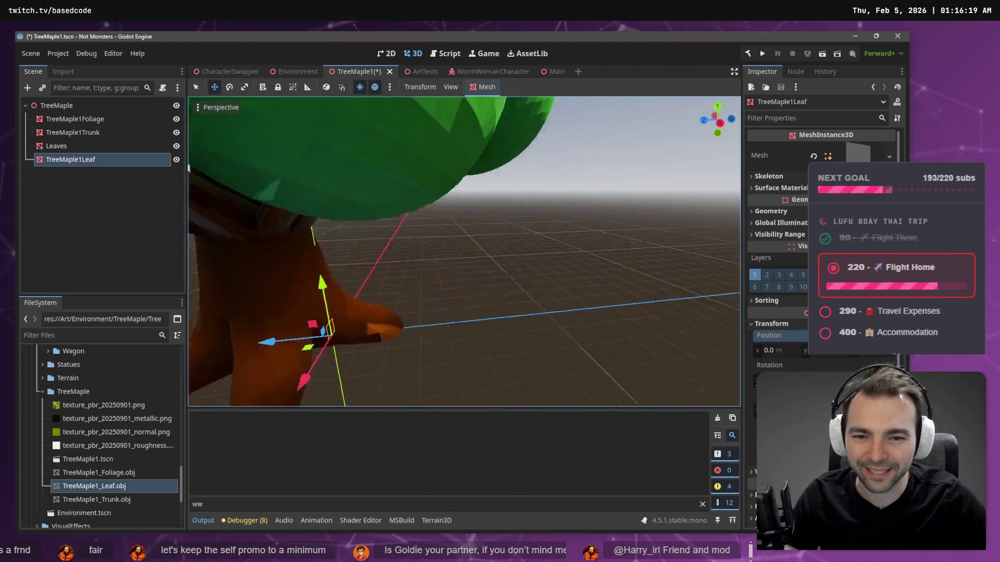
pyautogui.scroll(-5, 464, 250)
pyautogui.scroll(5, 464, 250)
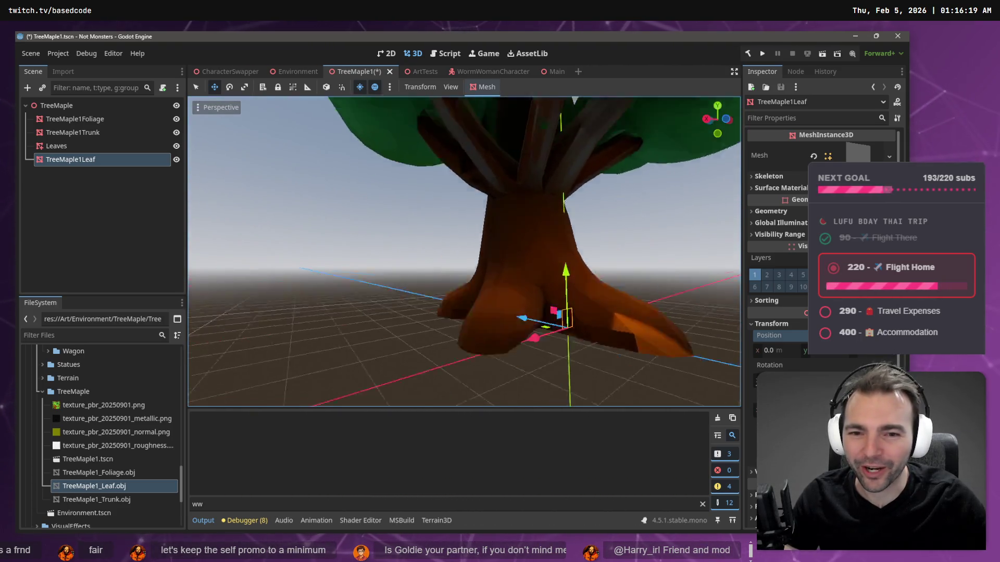
pyautogui.moveTo(464, 250); pyautogui.dragTo(557, 255)
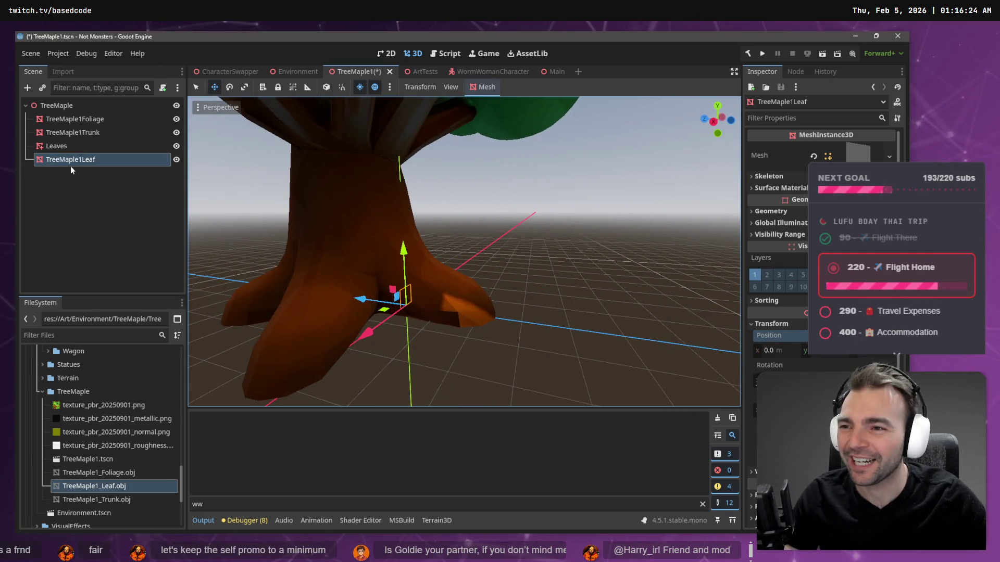
pyautogui.click(74, 146)
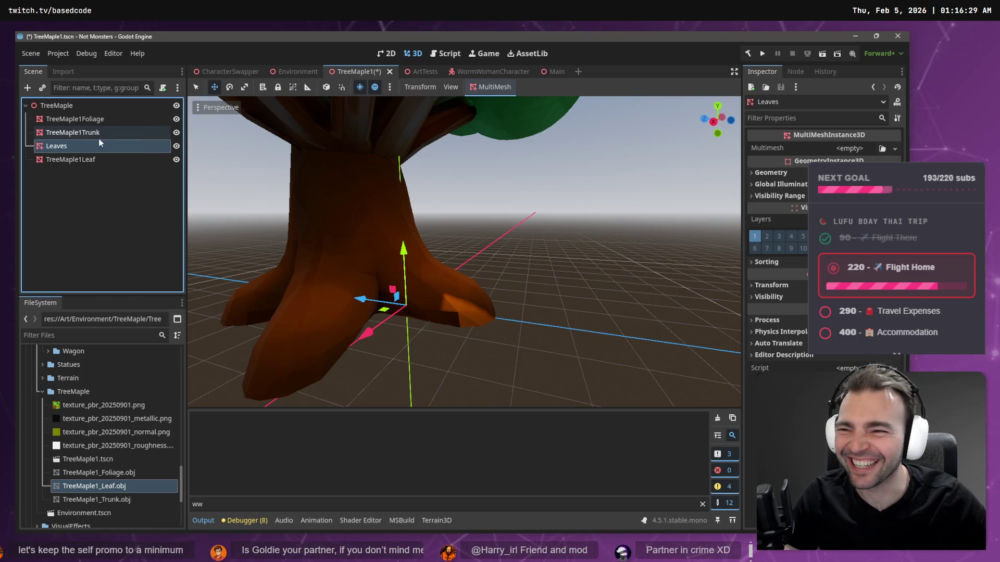
# Step: Scatter 1500 TreeMaple1Leaf cards over TreeMaple1Foliage with about half random rotation
pyautogui.click(491, 86)
pyautogui.click(492, 106)
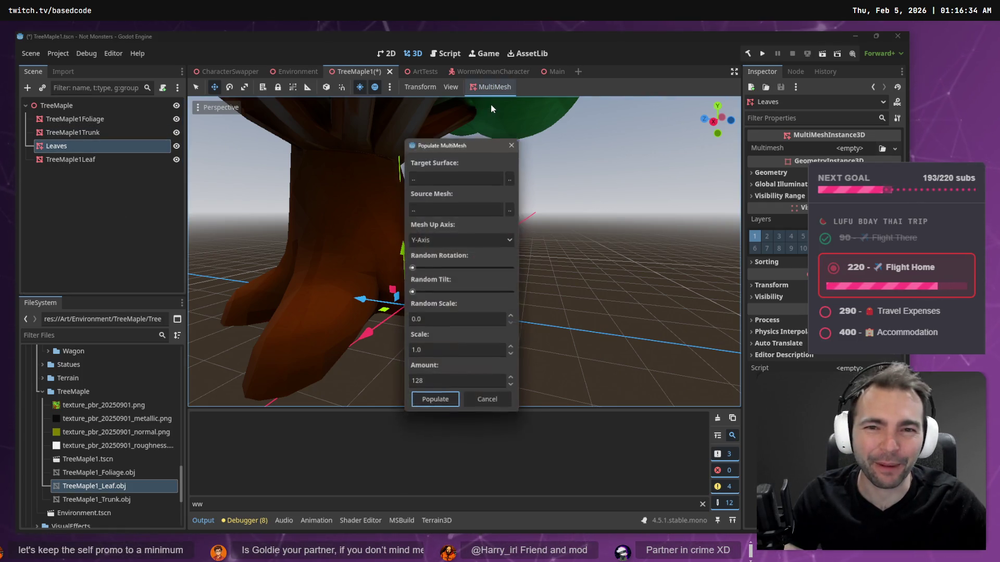
pyautogui.click(509, 177)
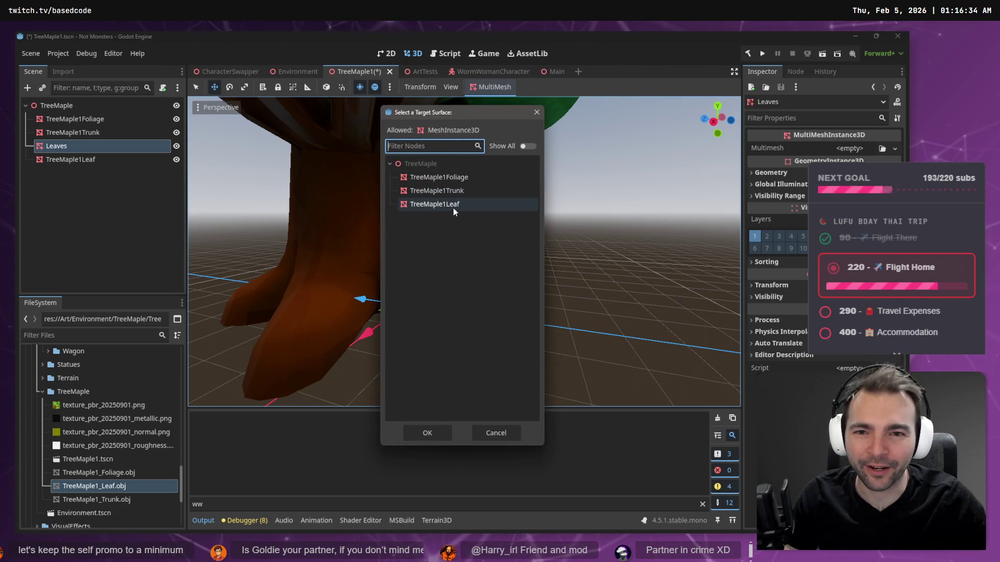
pyautogui.doubleClick(448, 178)
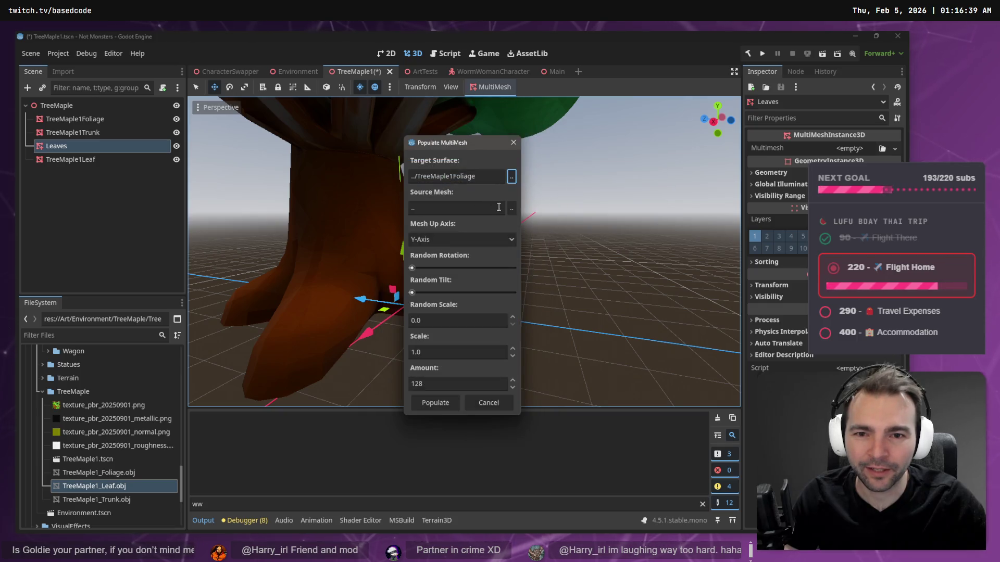
pyautogui.click(511, 208)
pyautogui.doubleClick(452, 205)
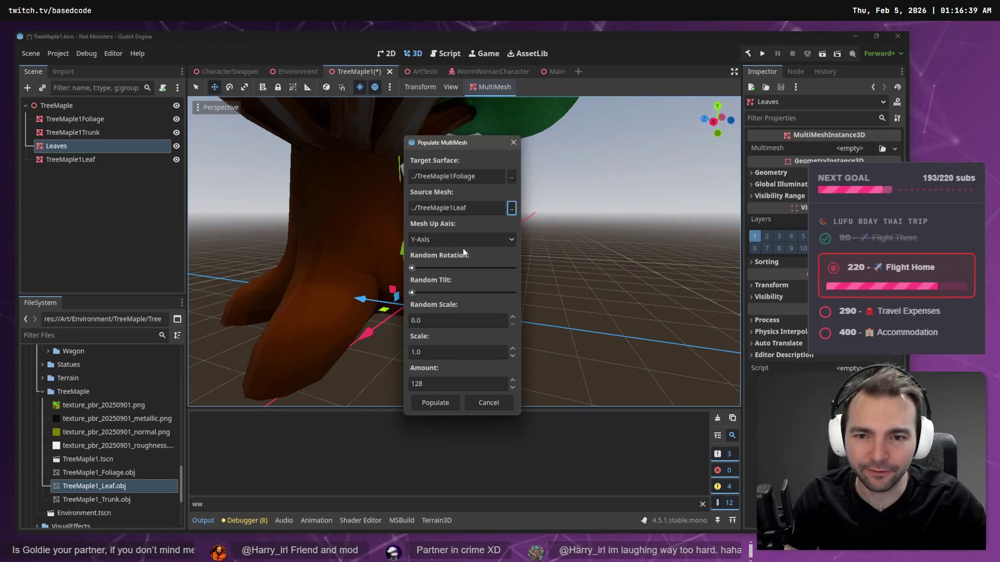
pyautogui.click(440, 380)
pyautogui.write('1500')
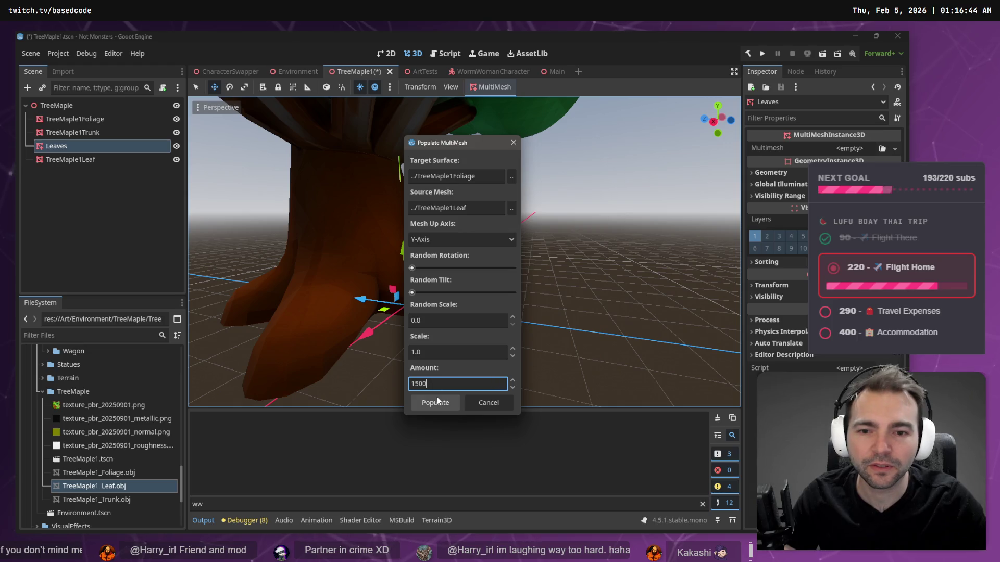
pyautogui.moveTo(438, 268)
pyautogui.mouseDown()
pyautogui.moveTo(463, 270)
pyautogui.moveTo(462, 295)
pyautogui.mouseUp()
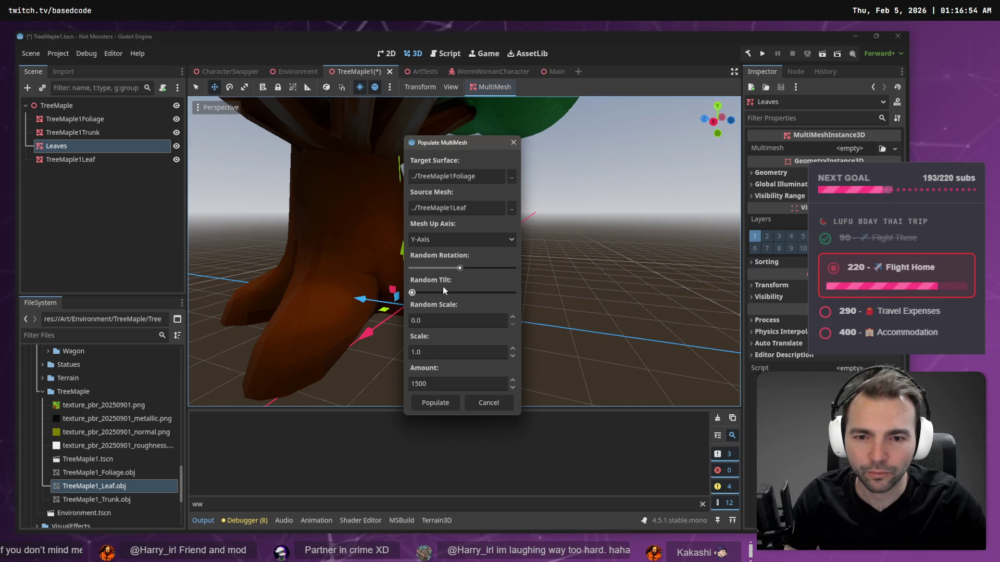
pyautogui.click(435, 403)
pyautogui.press('f')
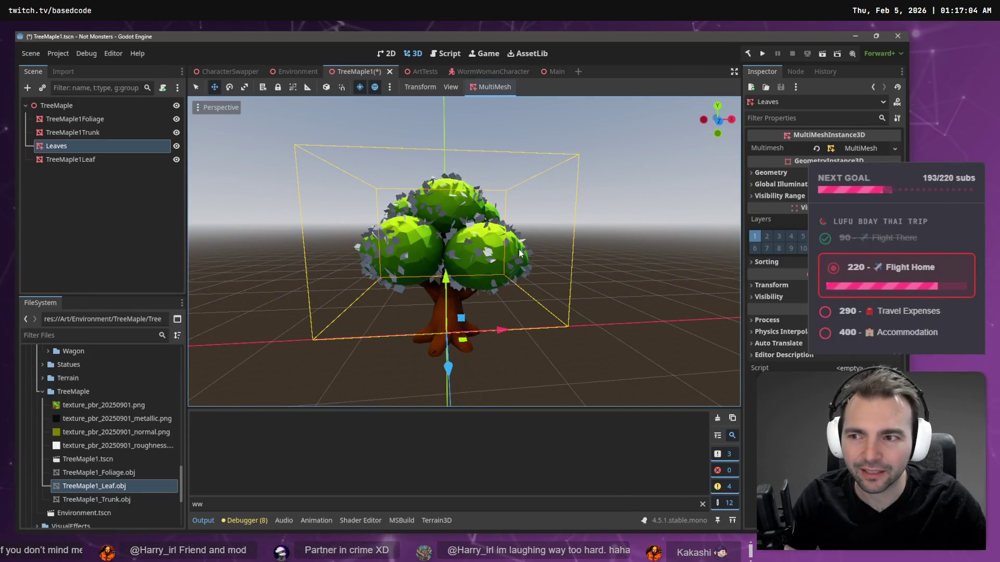
# Step: Repopulate the leaves with added random tilt and set the Amount to 300
pyautogui.click(491, 87)
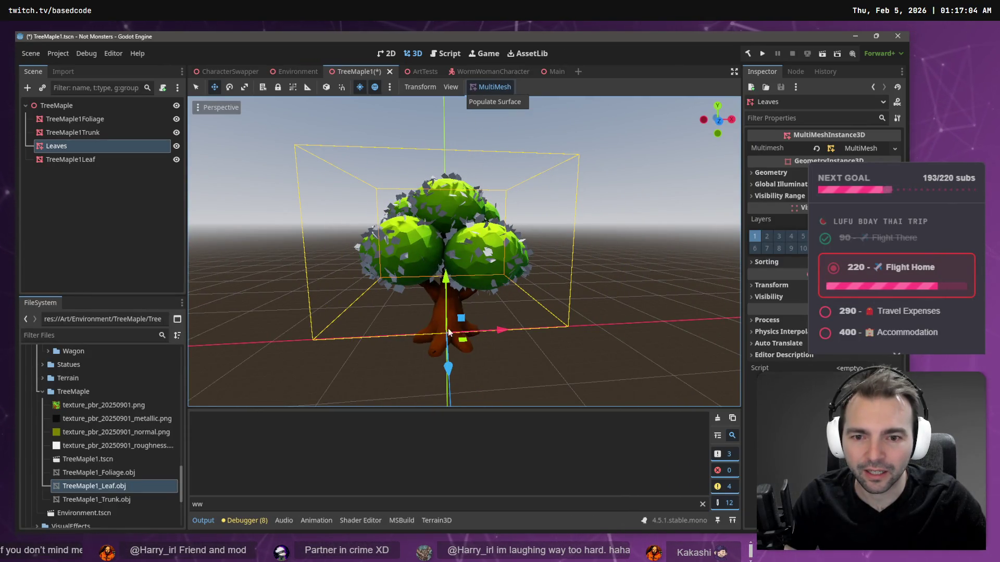
pyautogui.click(498, 102)
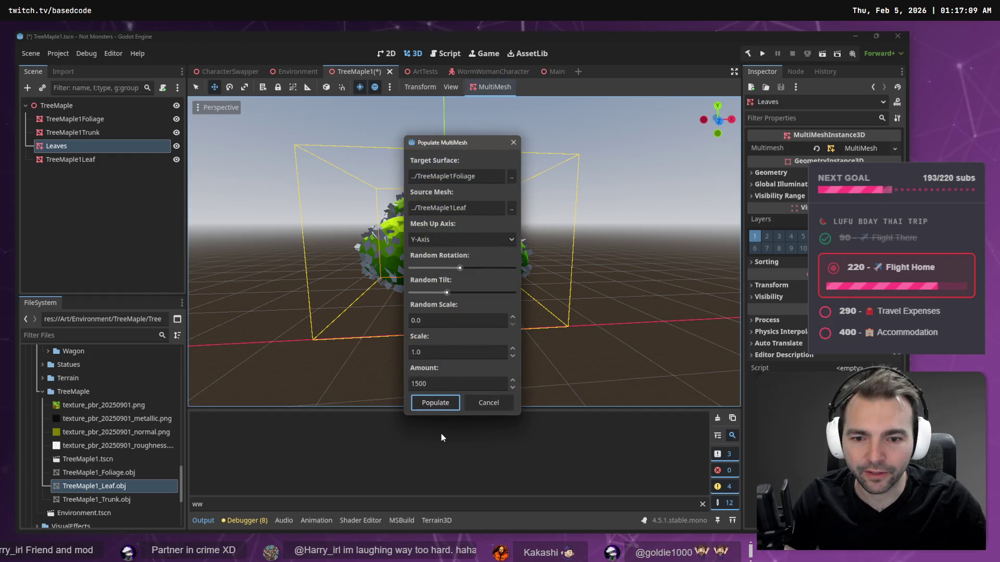
pyautogui.click(435, 399)
pyautogui.click(490, 87)
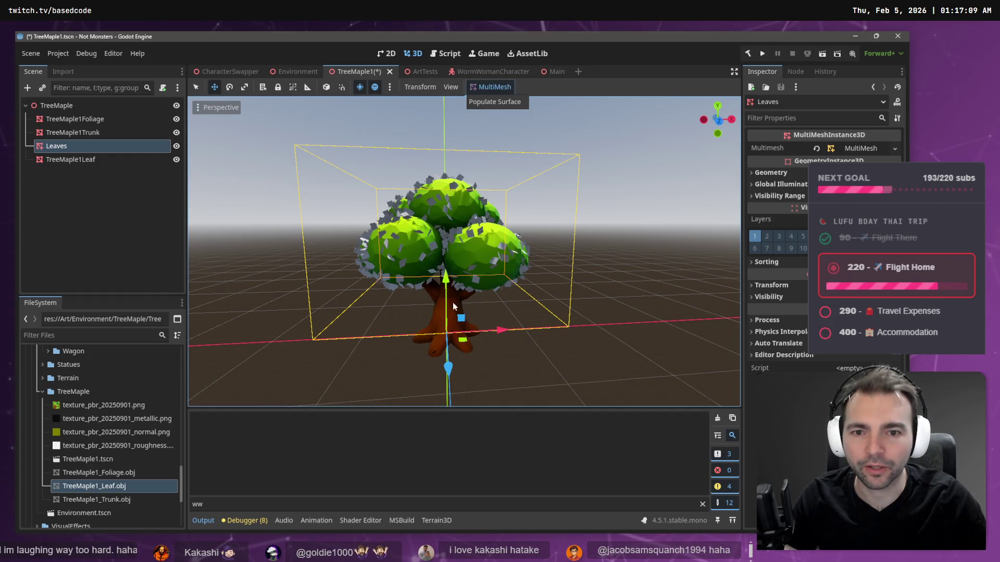
pyautogui.click(475, 103)
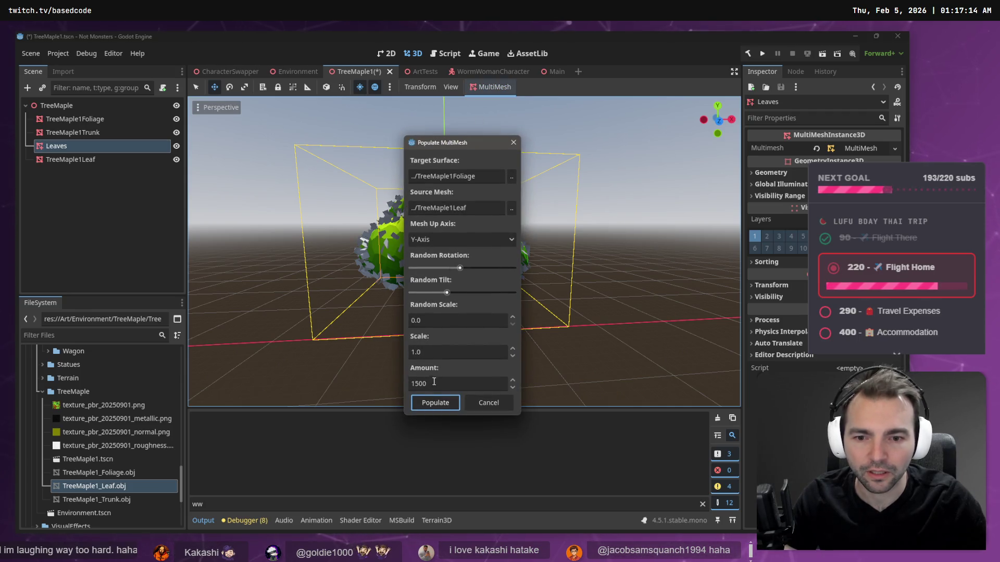
pyautogui.press('BackSpace')
pyautogui.press('BackSpace')
pyautogui.press('BackSpace')
pyautogui.write('3000')
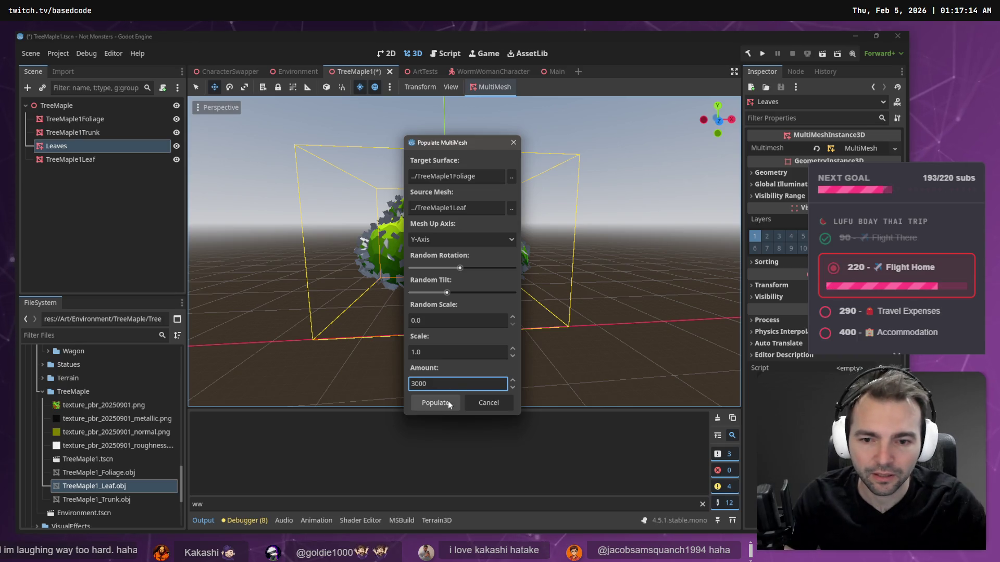
# Step: Scatter 300 leaf cards, check the result, and save the TreeMaple1 scene with Ctrl+S
pyautogui.click(448, 403)
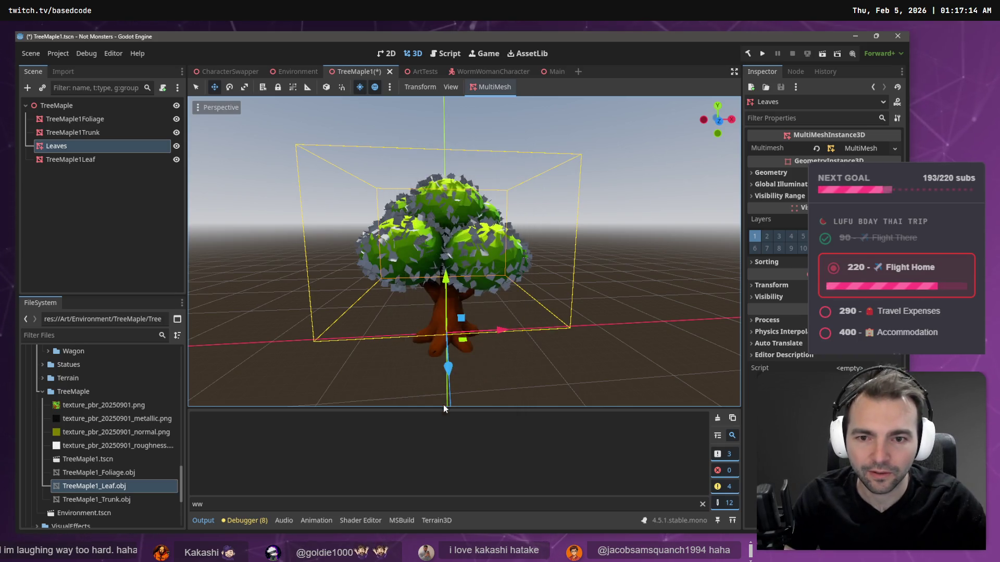
pyautogui.scroll(-5, 463, 250)
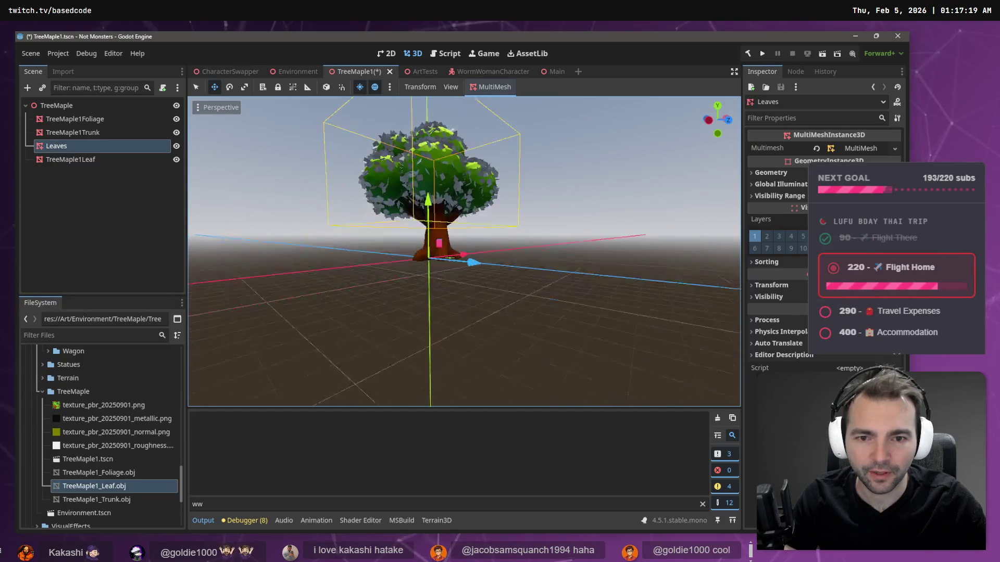
pyautogui.scroll(5, 463, 250)
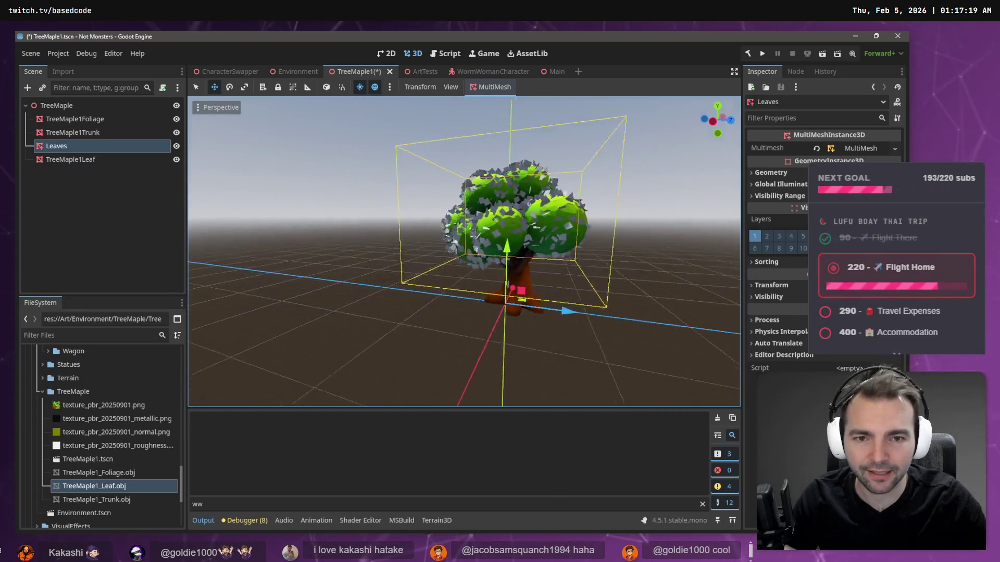
pyautogui.scroll(3, 463, 250)
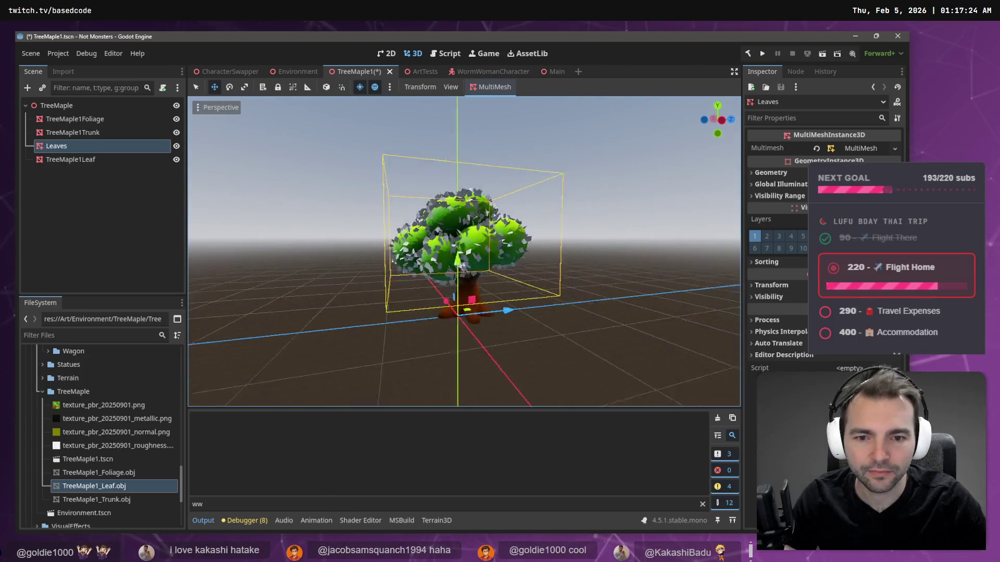
pyautogui.hotkey('ctrl', 's')
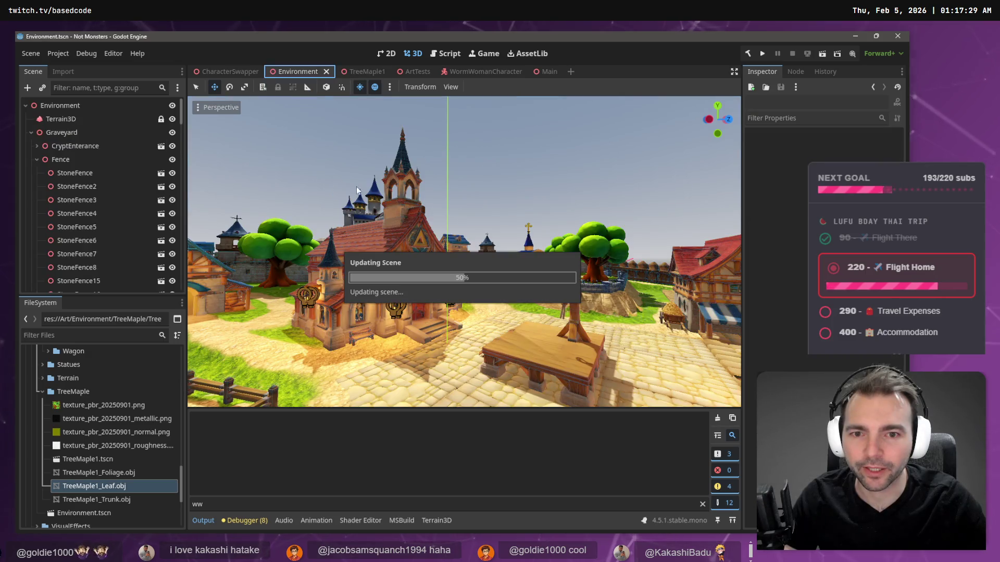
# Step: Fly the editor camera through the village past the gallows and church to the maple tree
pyautogui.press('w')
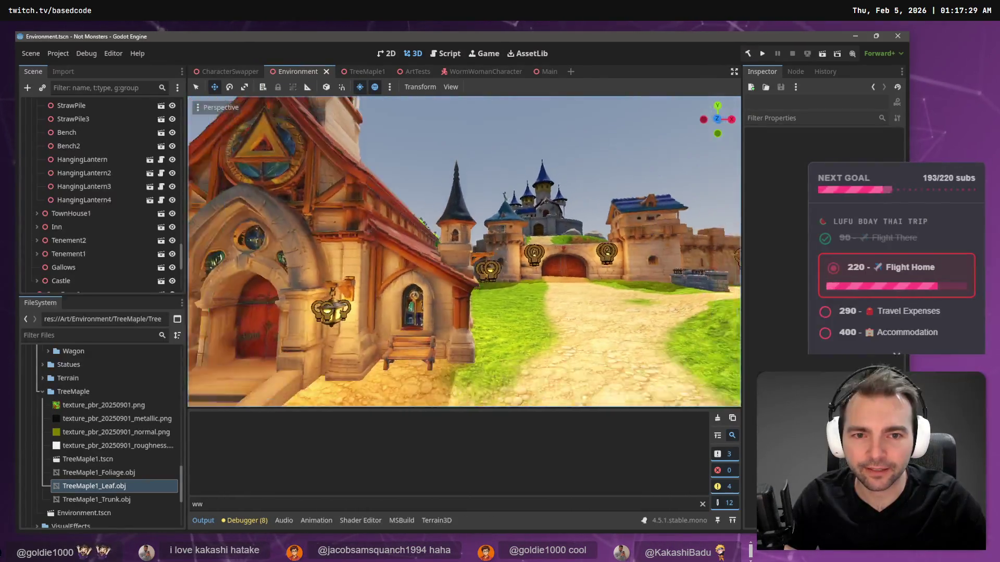
pyautogui.press('w')
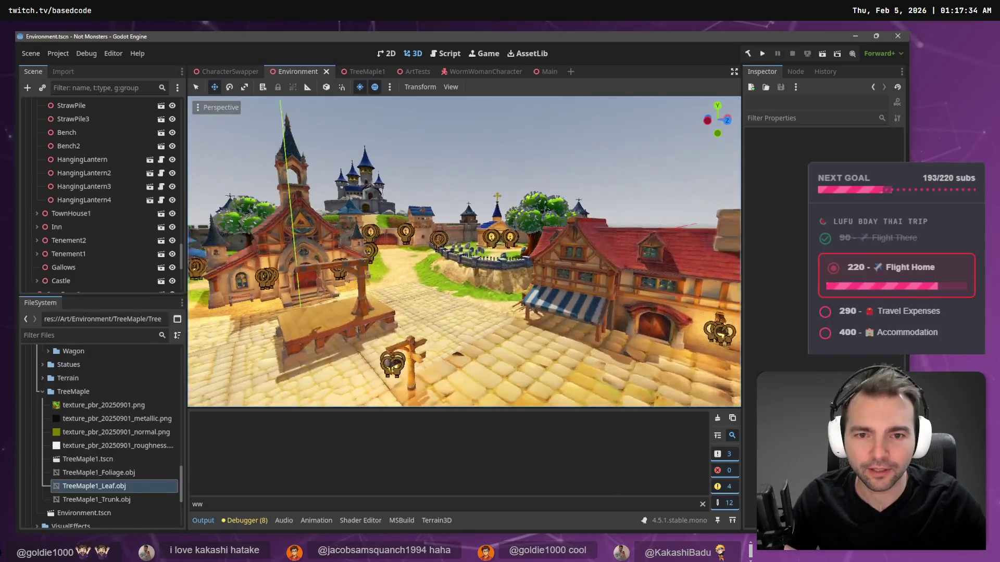
pyautogui.press('w')
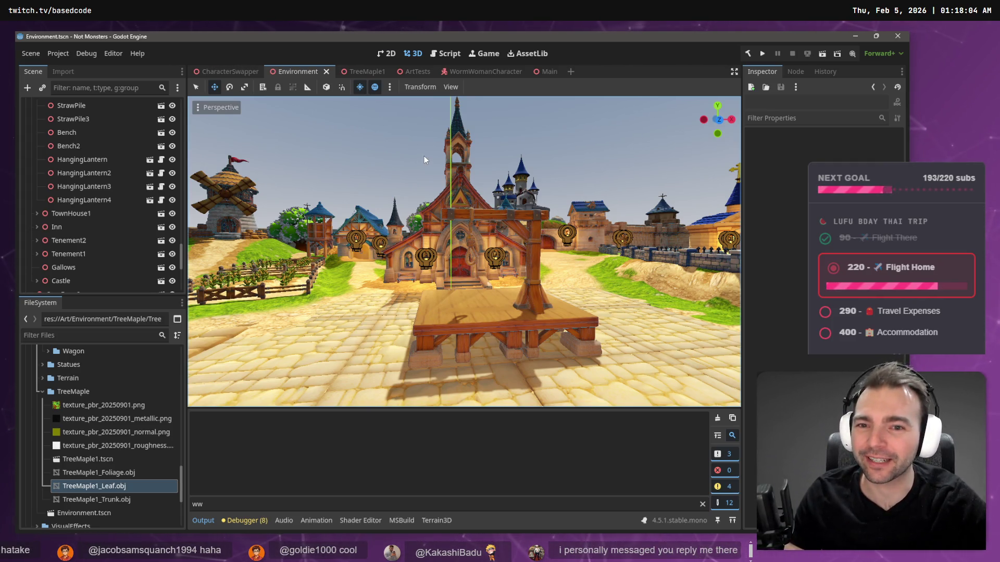
pyautogui.moveTo(424, 155)
pyautogui.mouseDown()
pyautogui.moveTo(510, 161)
pyautogui.moveTo(520, 188)
pyautogui.moveTo(531, 167)
pyautogui.moveTo(489, 174)
pyautogui.mouseUp()
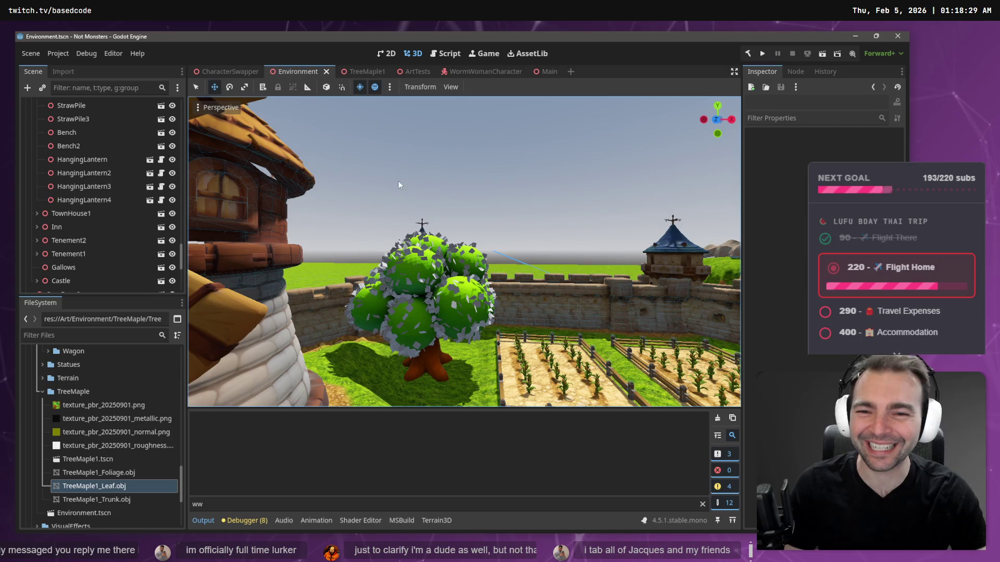
pyautogui.moveTo(397, 180); pyautogui.dragTo(352, 193)
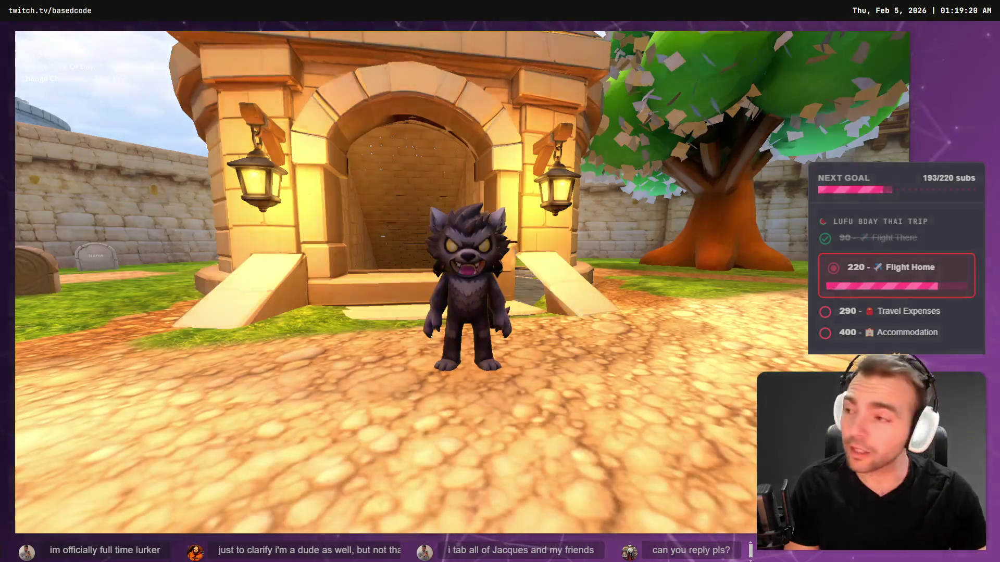
# Step: Run the werewolf down the village street onto the gallows platform, then quit the game with F8
pyautogui.press('s')
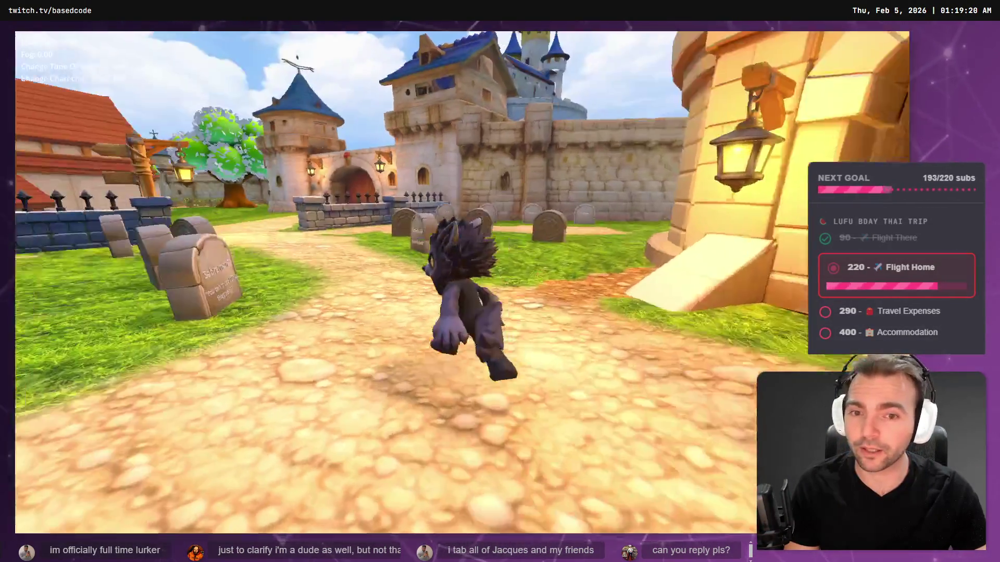
pyautogui.press('w')
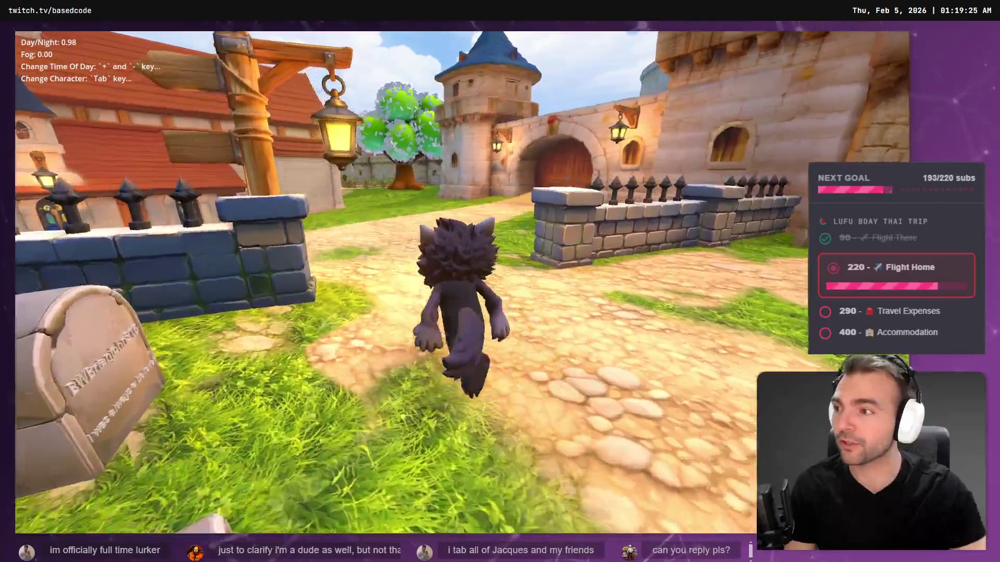
pyautogui.press('w')
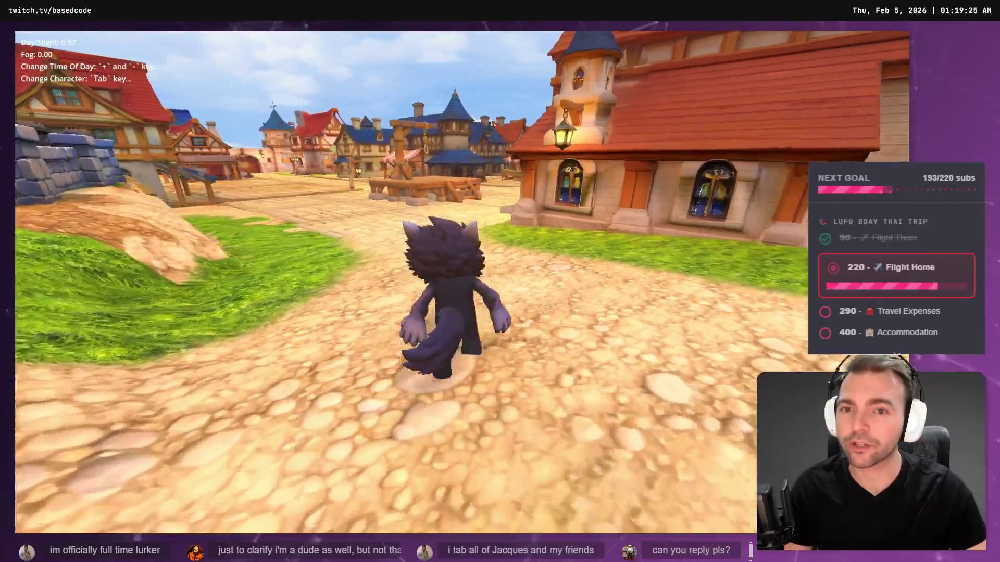
pyautogui.press('w')
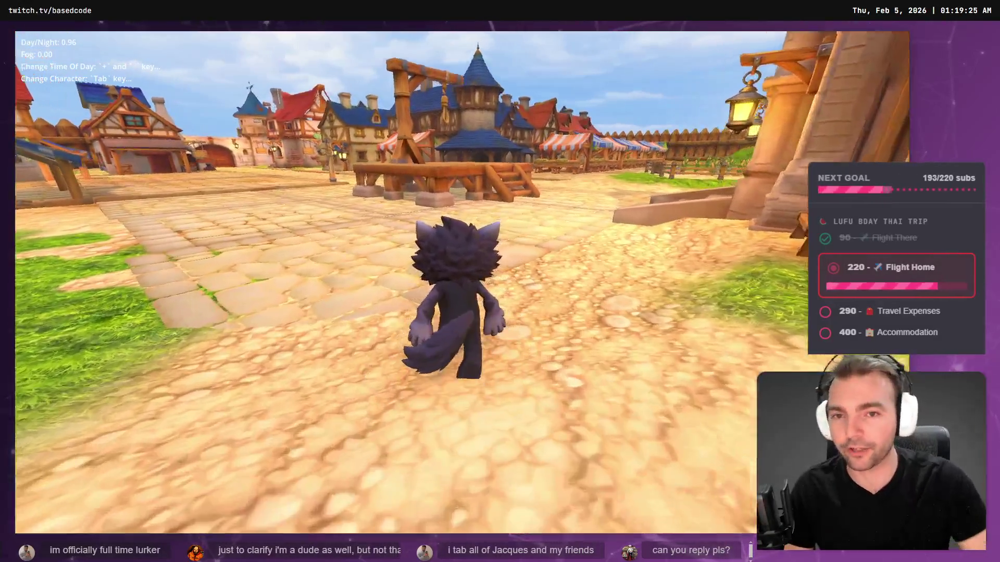
pyautogui.press('w')
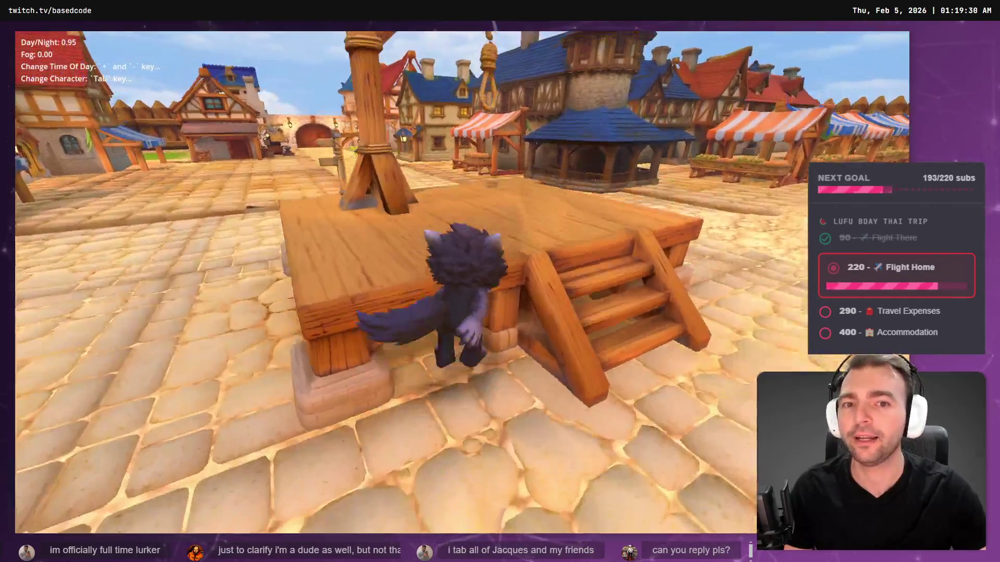
pyautogui.press('s')
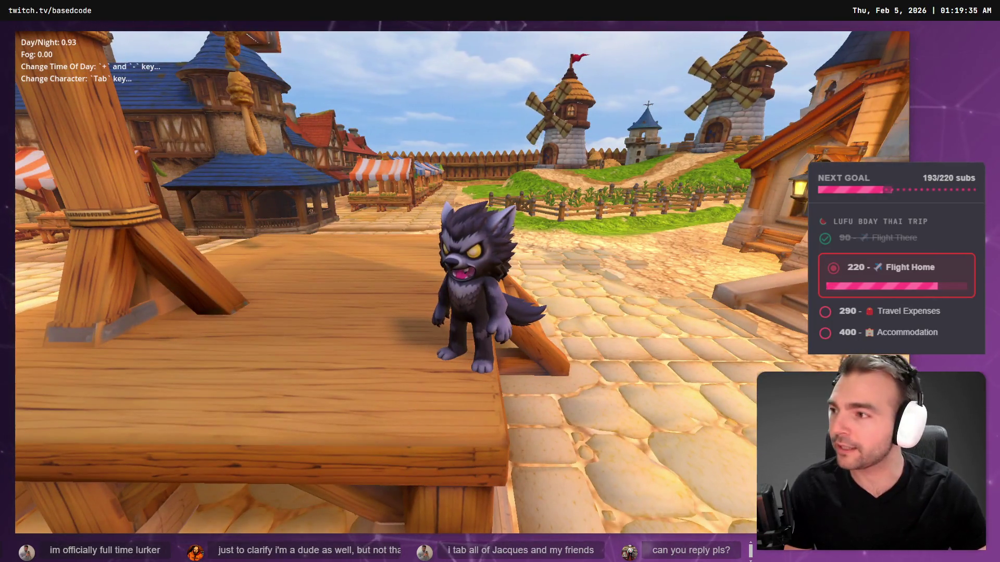
pyautogui.press('a')
pyautogui.press('F8')
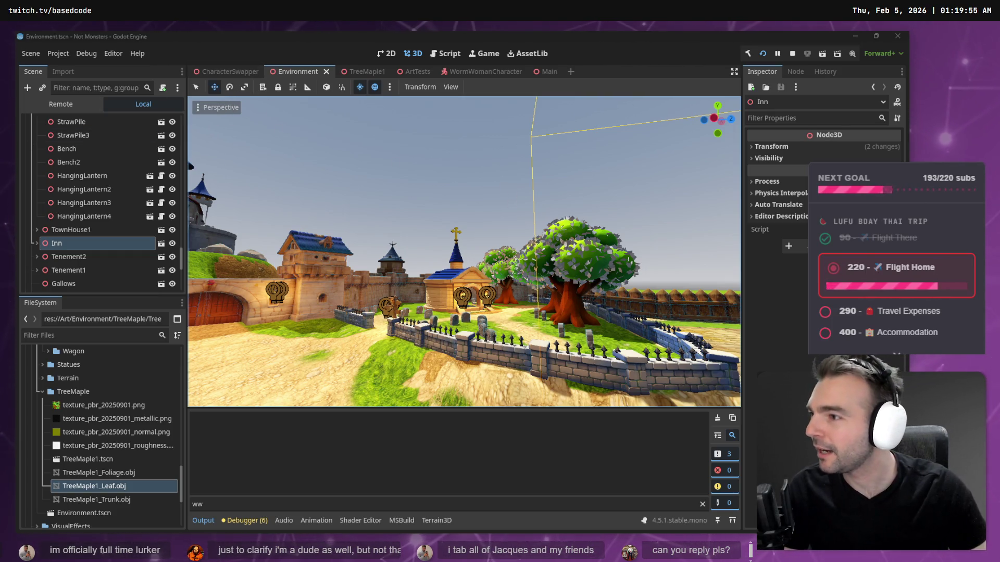
# Step: Run the game and steer the character up the cobblestone path toward the church and maple
pyautogui.moveTo(447, 187); pyautogui.dragTo(446, 188)
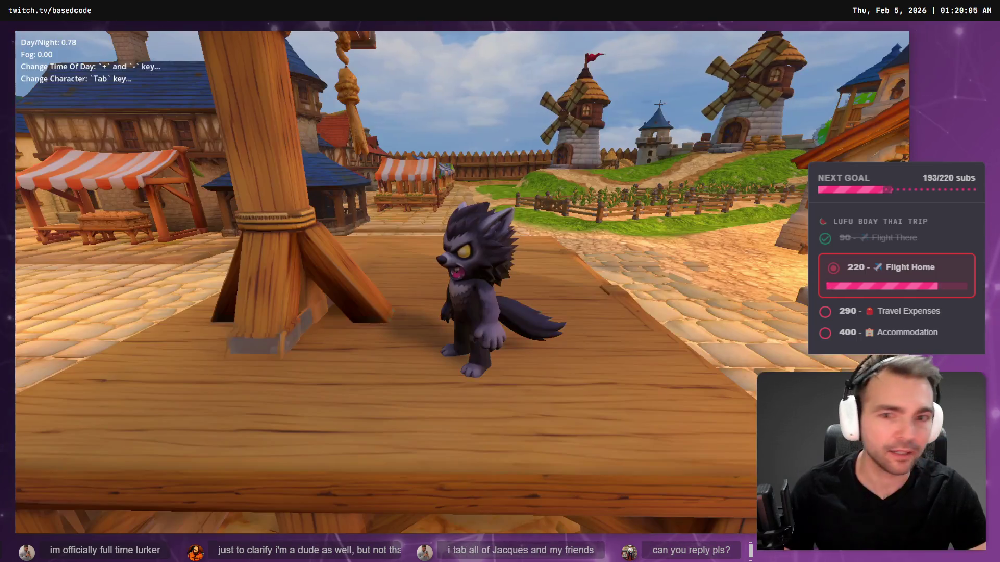
pyautogui.press('w')
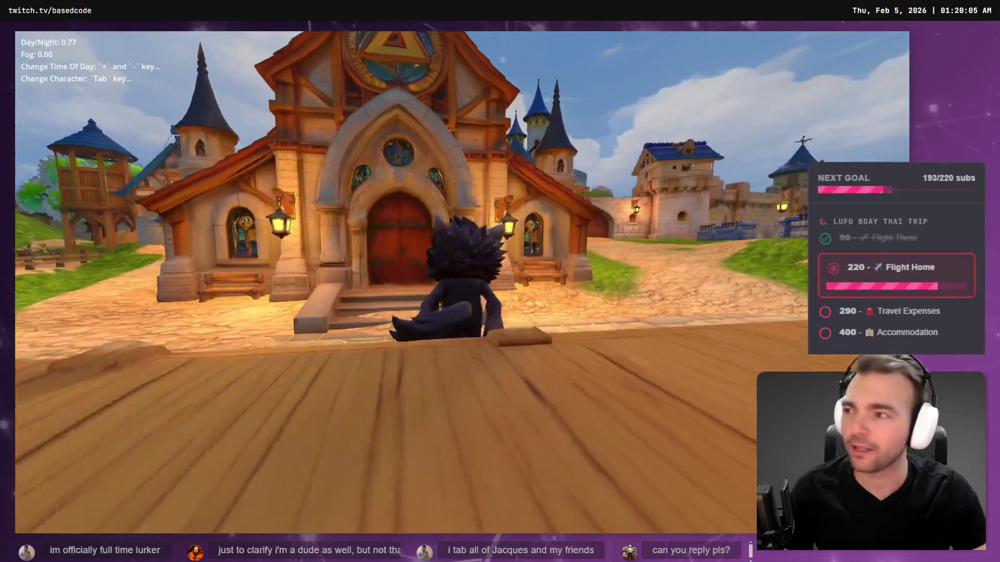
pyautogui.press('d')
pyautogui.press('w')
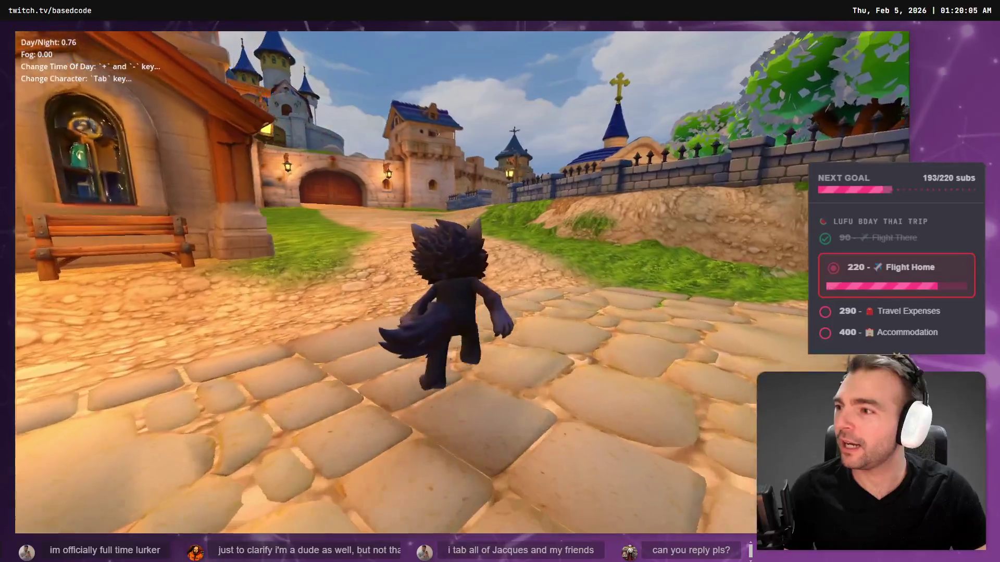
pyautogui.press('d')
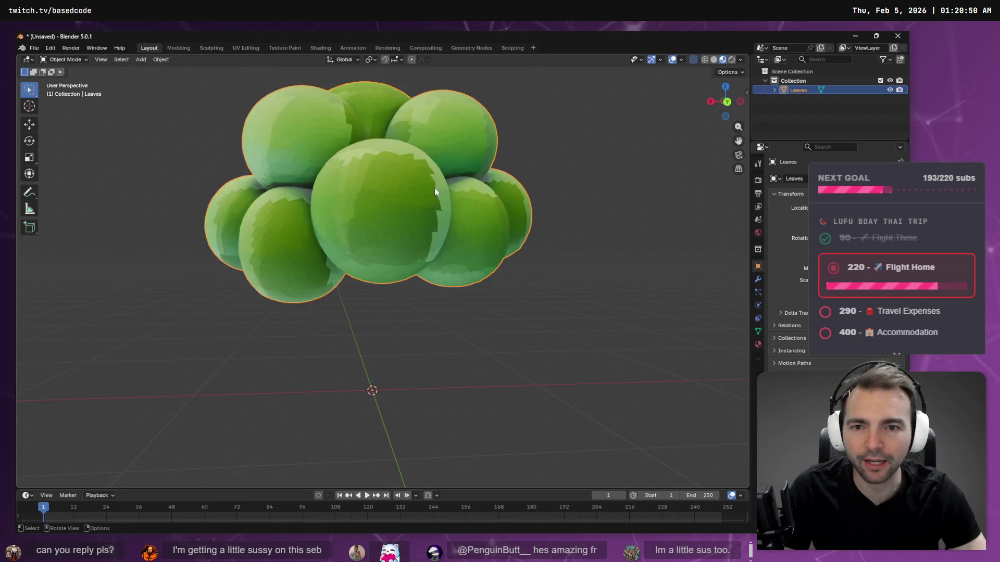
# Step: Apply Smooth Faces to the Leaves foliage mesh in Edit Mode
pyautogui.press('Tab')
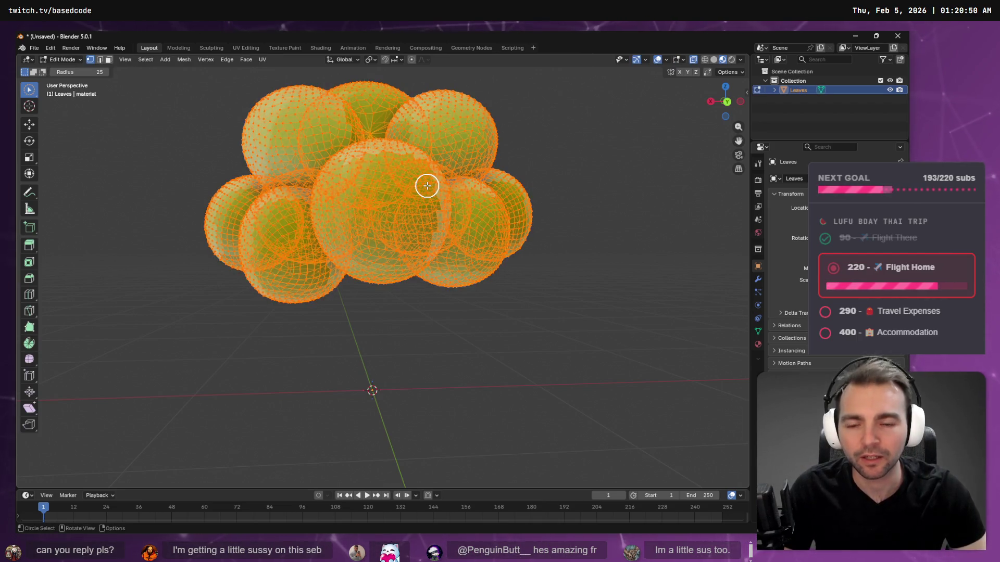
pyautogui.press('F3')
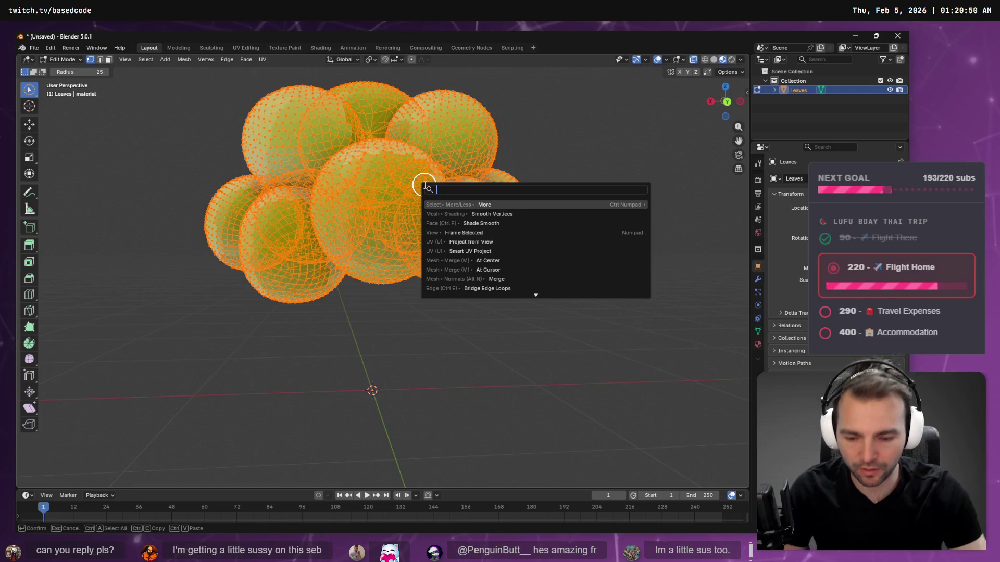
pyautogui.write('smooth')
pyautogui.press('Down')
pyautogui.press('Down')
pyautogui.press('Down')
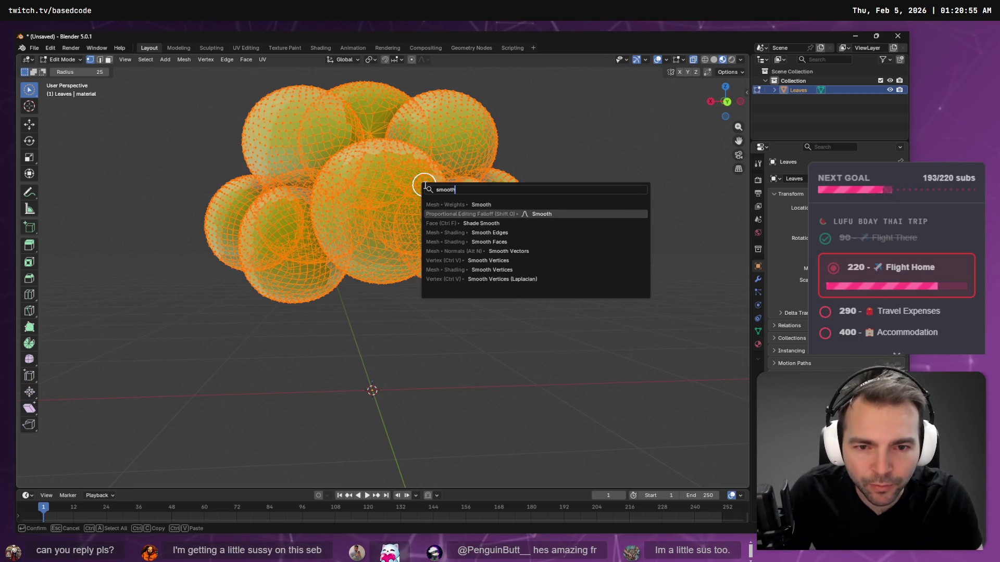
pyautogui.press('Return')
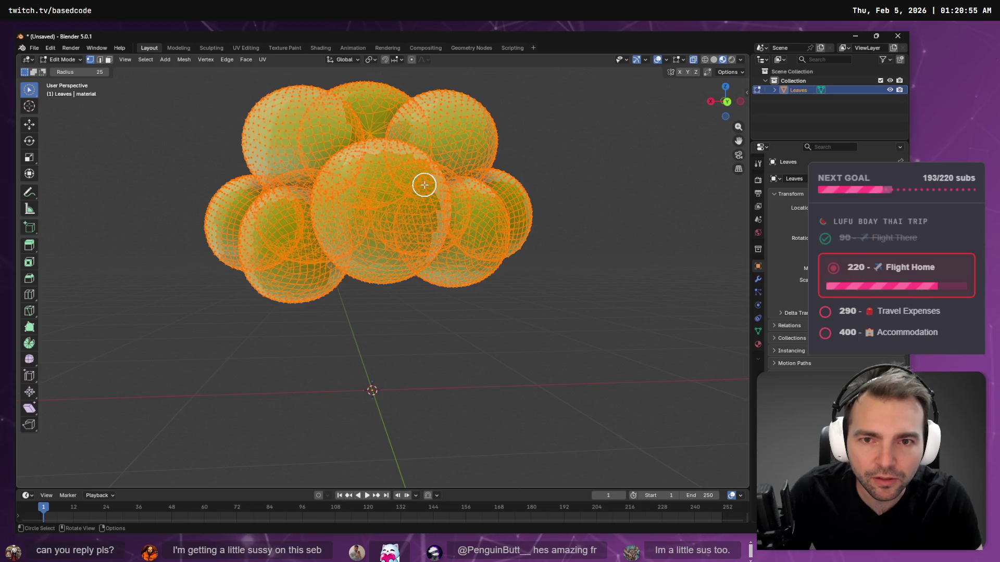
pyautogui.press('Tab')
# Step: Undo an accidental Leaves duplicate, orbit the view, and re-enter Edit Mode with the whole mesh selected
pyautogui.hotkey('shift', 'd')
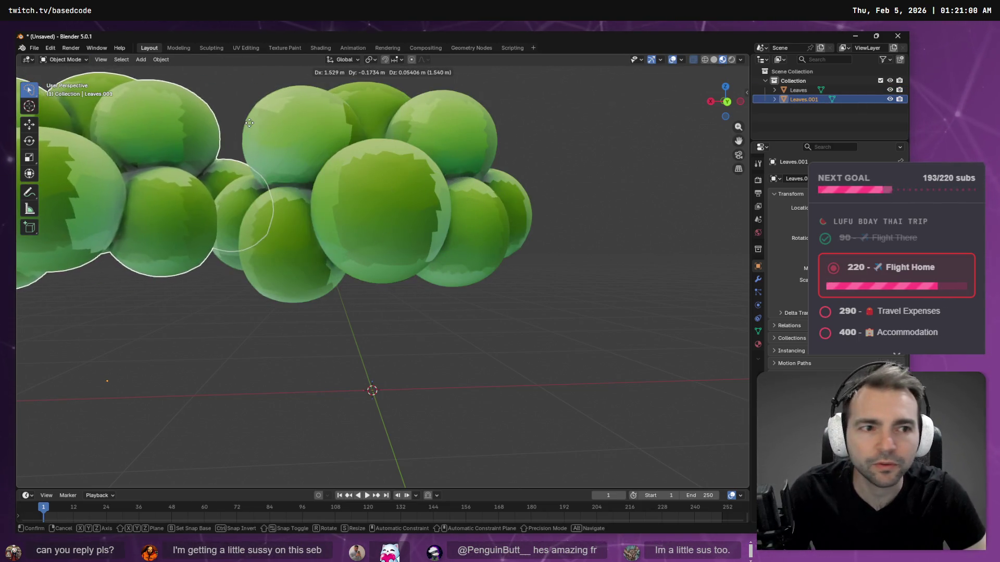
pyautogui.press('Escape')
pyautogui.hotkey('ctrl', 'z')
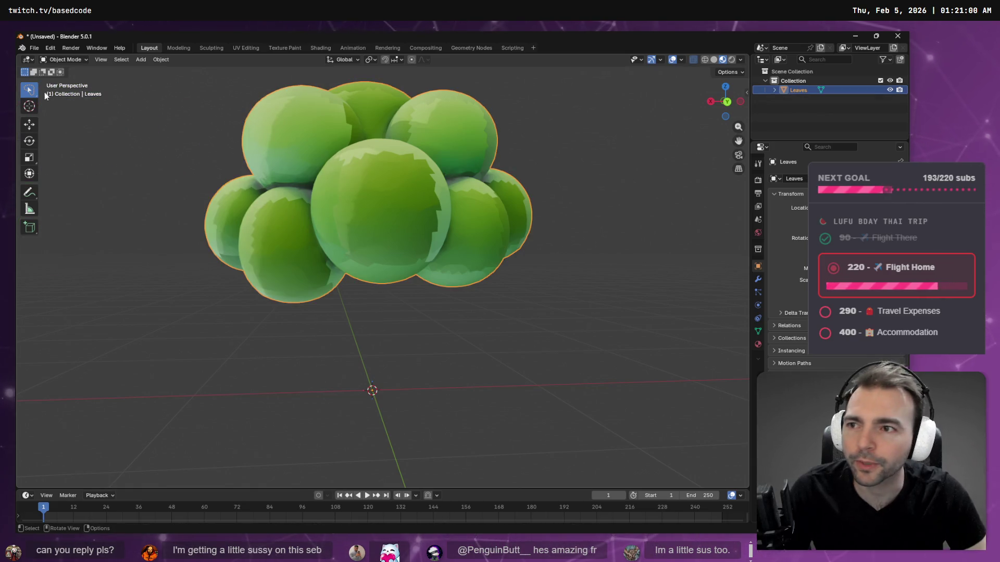
pyautogui.moveTo(208, 141)
pyautogui.mouseDown()
pyautogui.moveTo(242, 183)
pyautogui.moveTo(385, 207)
pyautogui.moveTo(441, 192)
pyautogui.moveTo(514, 122)
pyautogui.moveTo(592, 124)
pyautogui.moveTo(516, 151)
pyautogui.moveTo(526, 152)
pyautogui.moveTo(319, 145)
pyautogui.moveTo(258, 123)
pyautogui.moveTo(180, 132)
pyautogui.moveTo(132, 165)
pyautogui.moveTo(228, 186)
pyautogui.moveTo(372, 150)
pyautogui.moveTo(379, 139)
pyautogui.moveTo(440, 175)
pyautogui.moveTo(380, 152)
pyautogui.moveTo(278, 143)
pyautogui.moveTo(286, 95)
pyautogui.moveTo(351, 192)
pyautogui.moveTo(383, 185)
pyautogui.mouseUp()
pyautogui.press('Tab')
pyautogui.press('c')
pyautogui.press('Tab')
pyautogui.press('Tab')
pyautogui.press('c')
# Step: Apply Smooth Vertices to the whole foliage mesh
pyautogui.press('Tab')
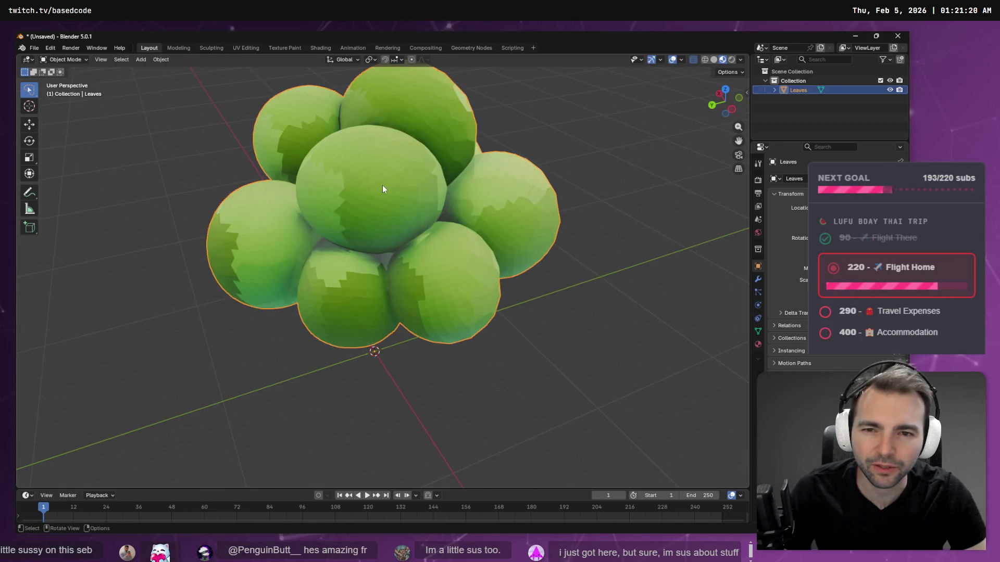
pyautogui.press('Tab')
pyautogui.press('F3')
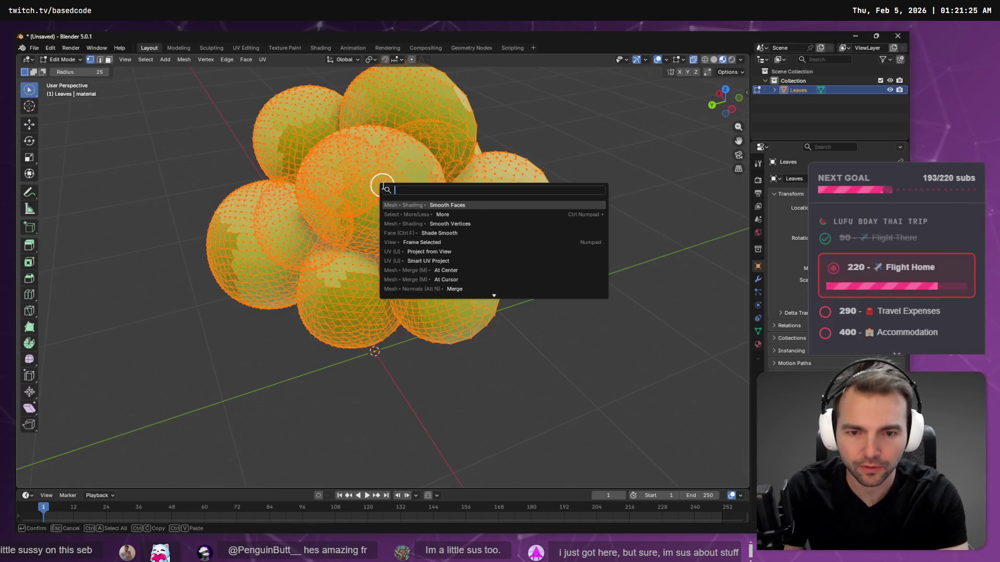
pyautogui.write('smooth')
pyautogui.press('Down')
pyautogui.press('Down')
pyautogui.press('Down')
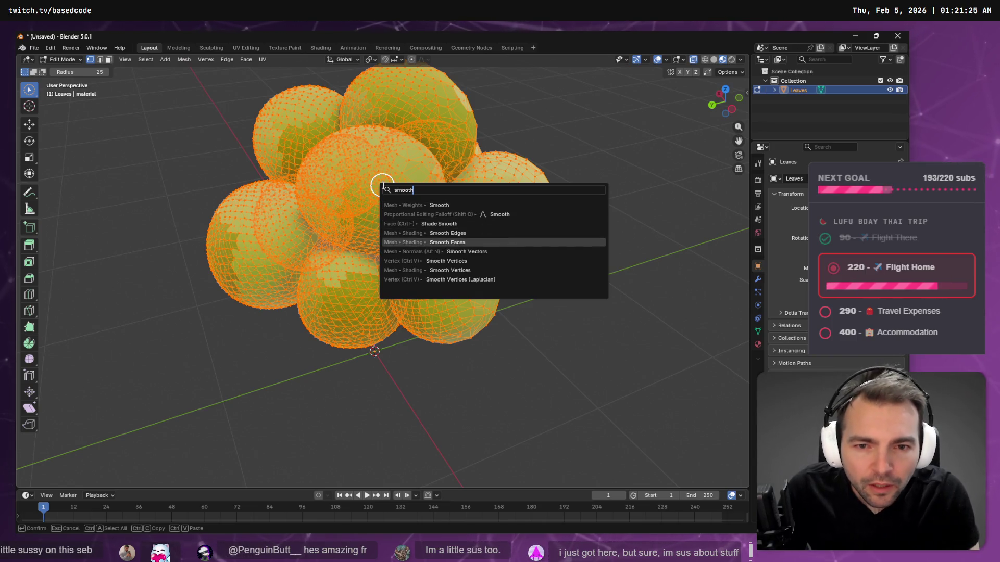
pyautogui.press('Down')
pyautogui.press('Down')
pyautogui.press('Up')
pyautogui.press('Up')
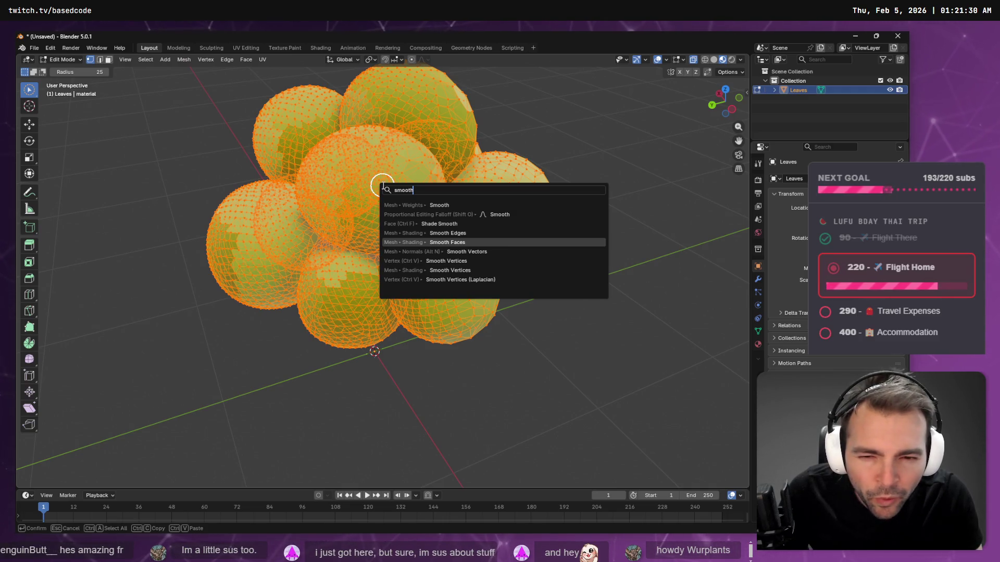
pyautogui.press('Down')
pyautogui.press('Down')
pyautogui.press('Return')
pyautogui.press('Tab')
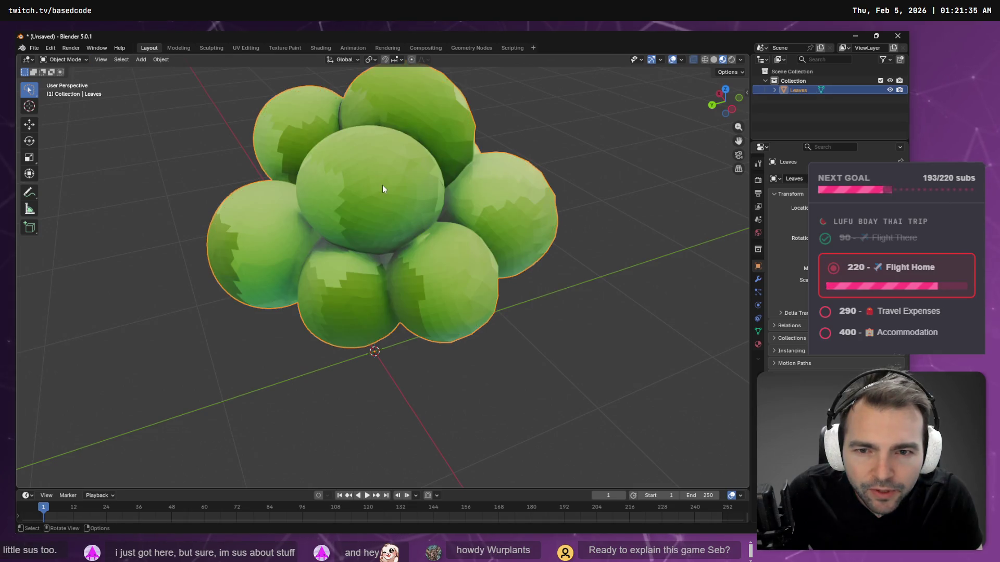
# Step: Apply Smooth Faces to the foliage mesh once more
pyautogui.press('Tab')
pyautogui.press('F3')
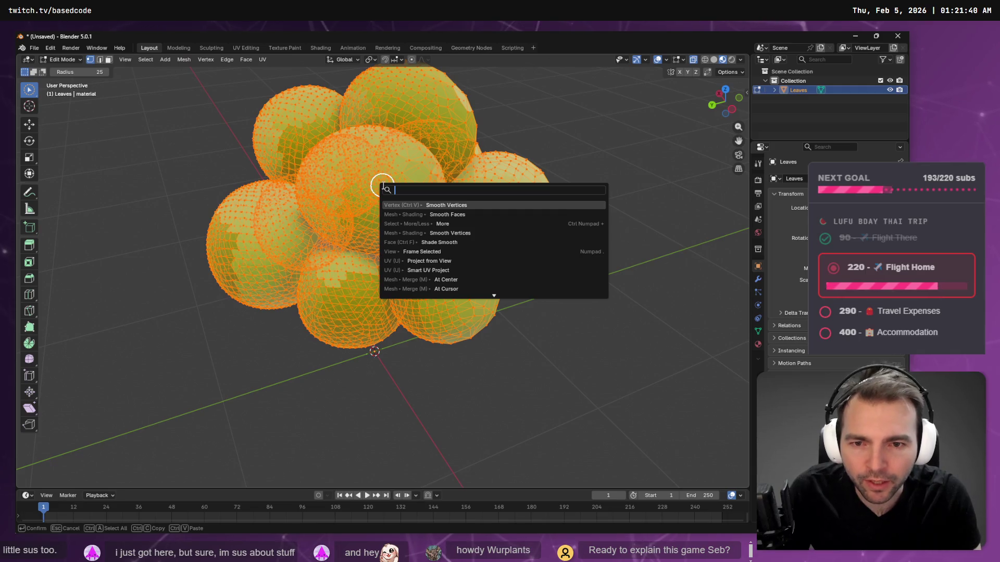
pyautogui.press('Down')
pyautogui.press('Return')
pyautogui.press('Tab')
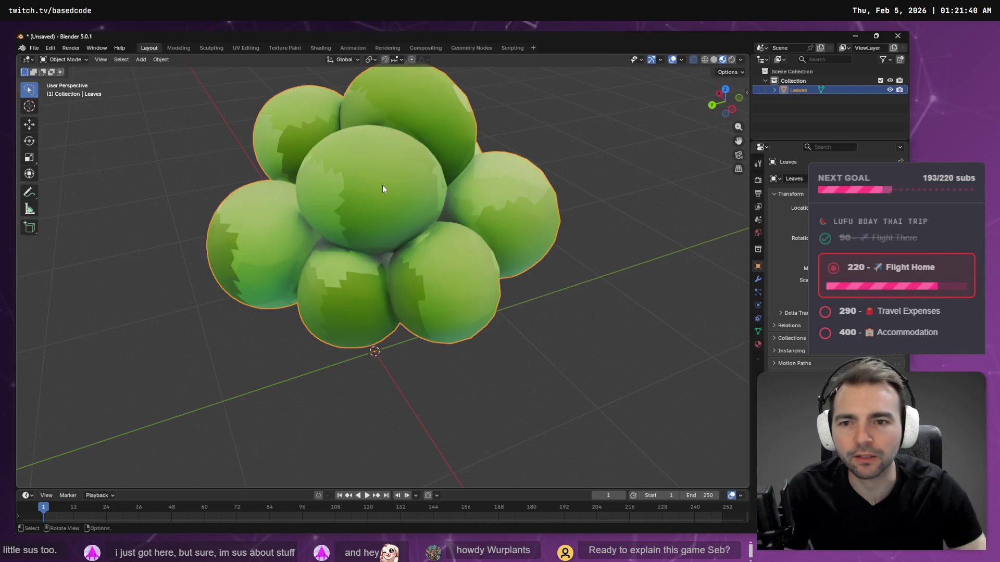
# Step: Export the Leaves mesh as Wavefront OBJ to TreeMaple1_Leaf.obj
pyautogui.click(34, 48)
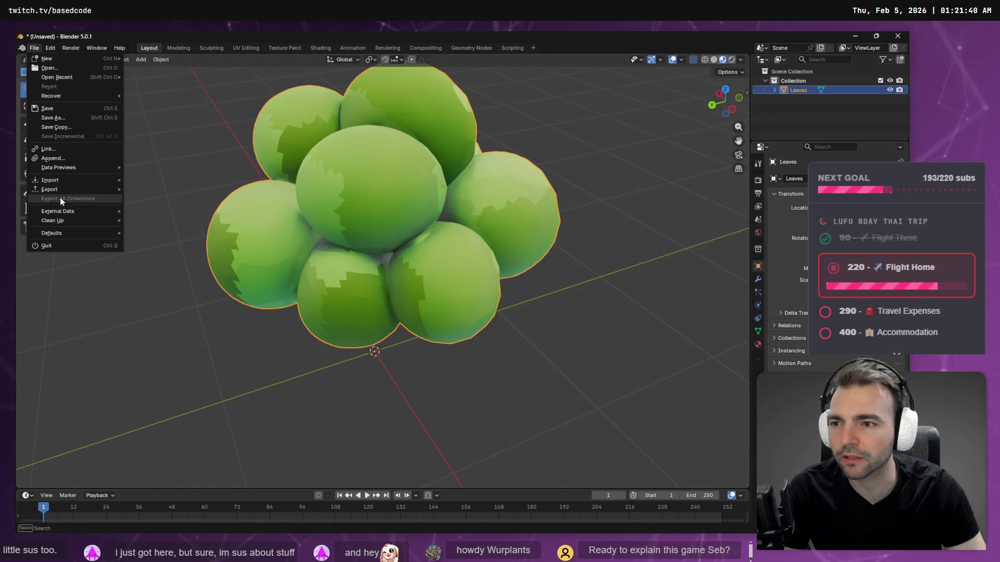
pyautogui.moveTo(67, 190)
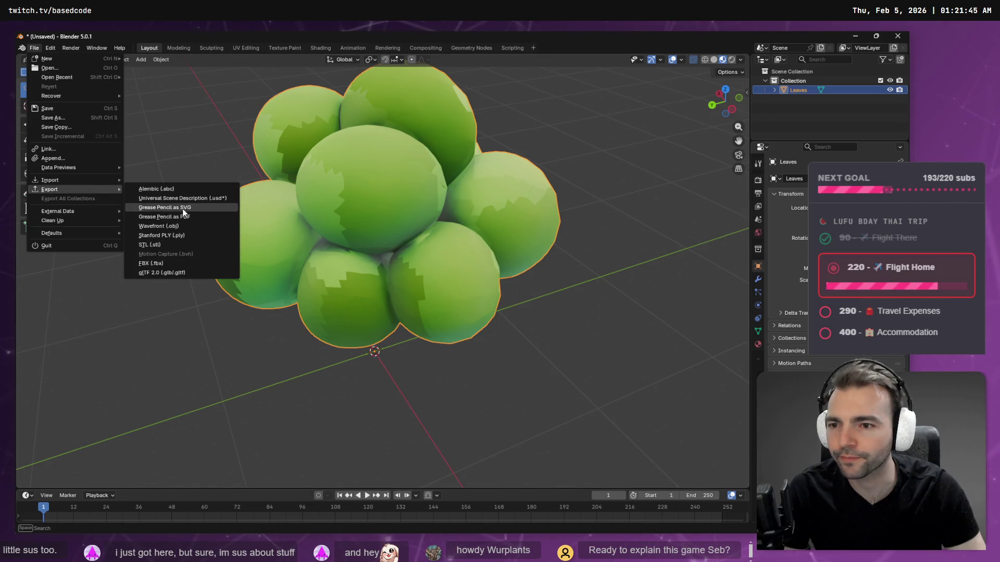
pyautogui.click(177, 226)
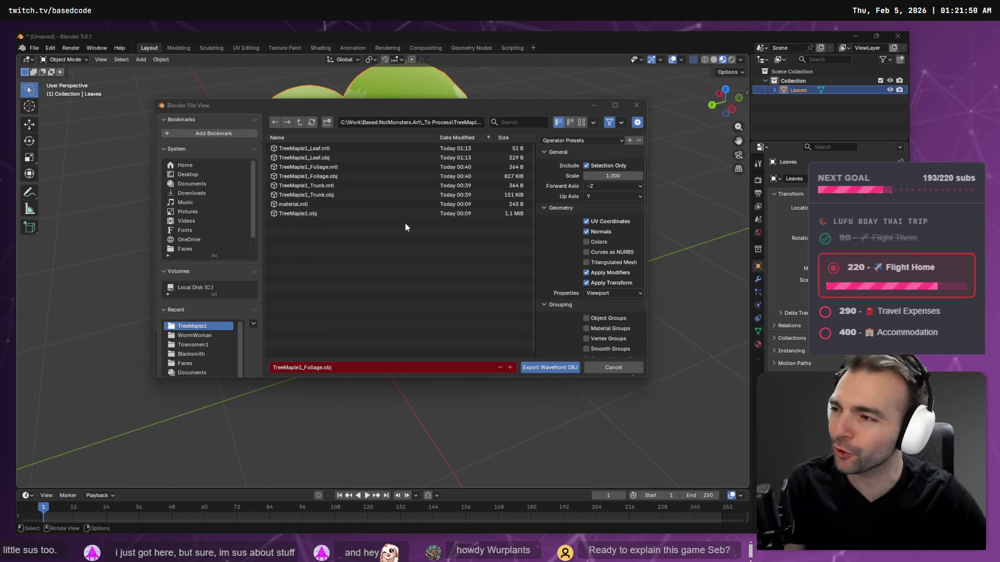
pyautogui.click(336, 158)
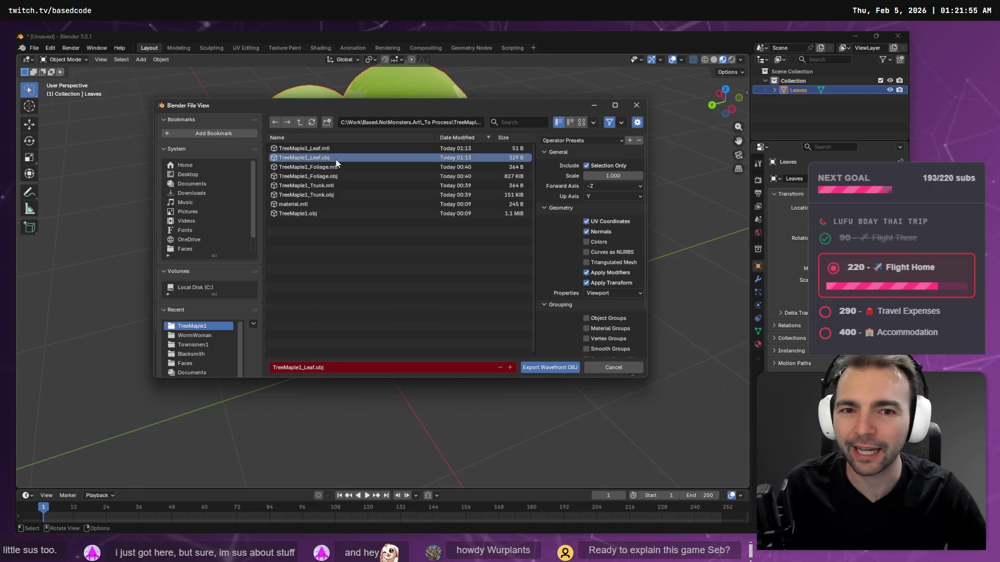
pyautogui.click(549, 370)
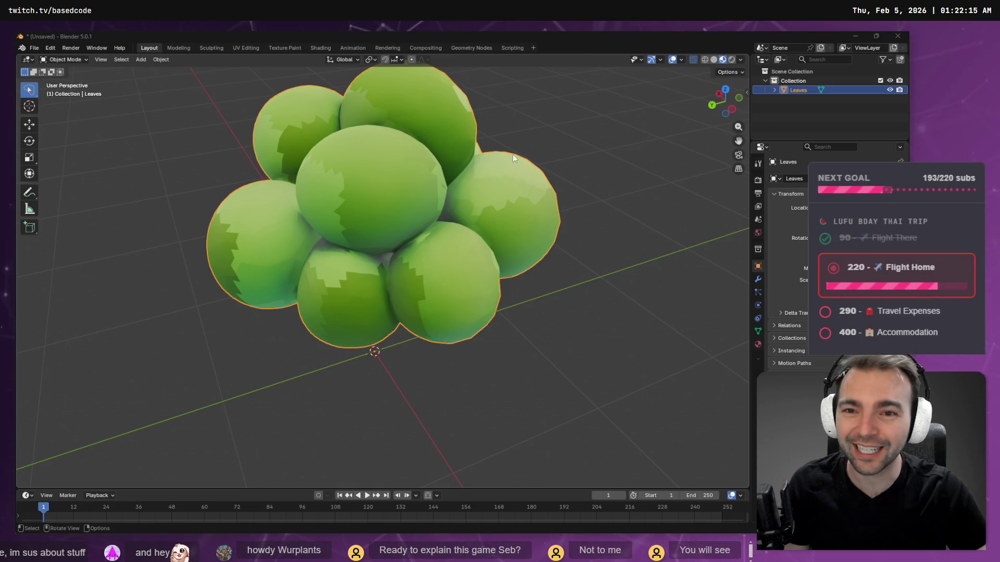
# Step: Orbit around the foliage, then switch over to the Godot editor
pyautogui.moveTo(563, 143)
pyautogui.mouseDown()
pyautogui.moveTo(368, 108)
pyautogui.moveTo(373, 126)
pyautogui.moveTo(546, 149)
pyautogui.moveTo(660, 145)
pyautogui.moveTo(466, 124)
pyautogui.moveTo(611, 123)
pyautogui.moveTo(556, 122)
pyautogui.mouseUp()
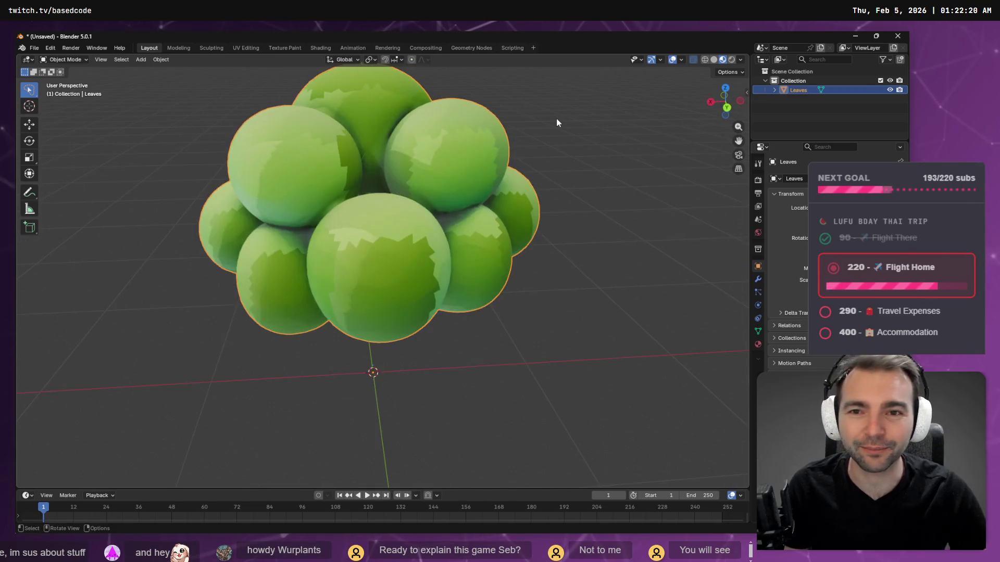
pyautogui.click(50, 48)
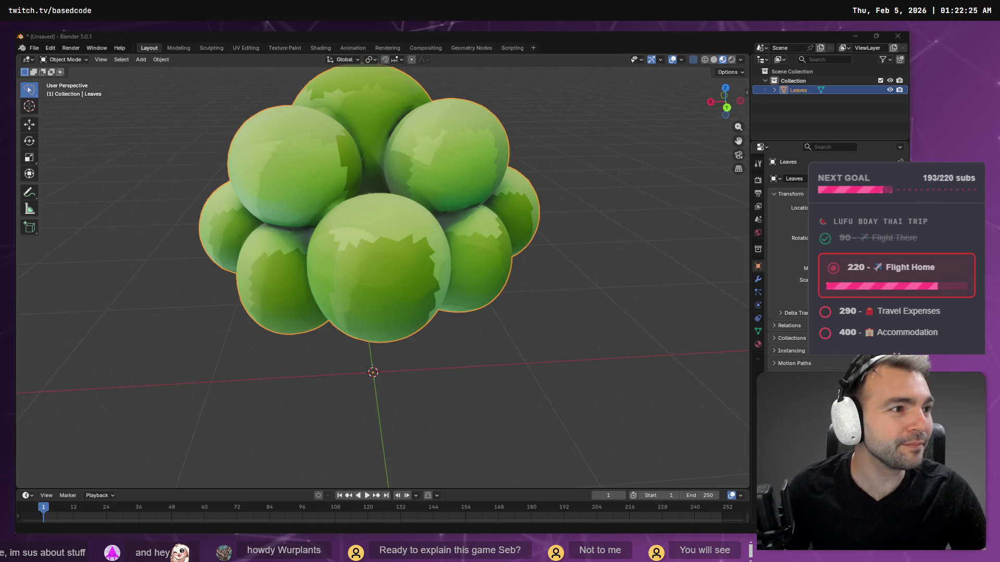
pyautogui.hotkey('alt', 'Tab')
# Step: Open the TreeMaple1 scene and select its TreeMaple1Trunk and TreeMaple1Foliage nodes
pyautogui.press('w')
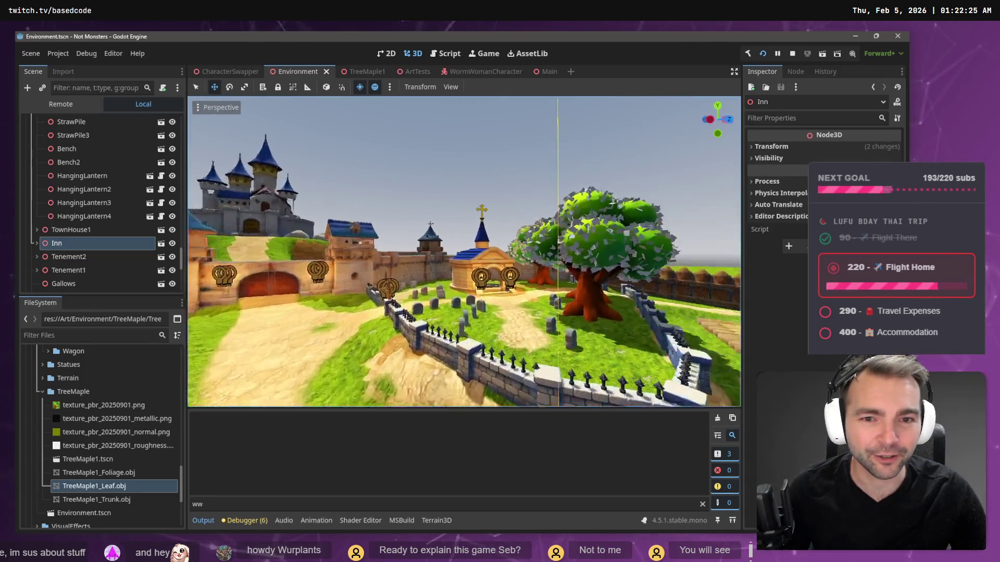
pyautogui.press('s')
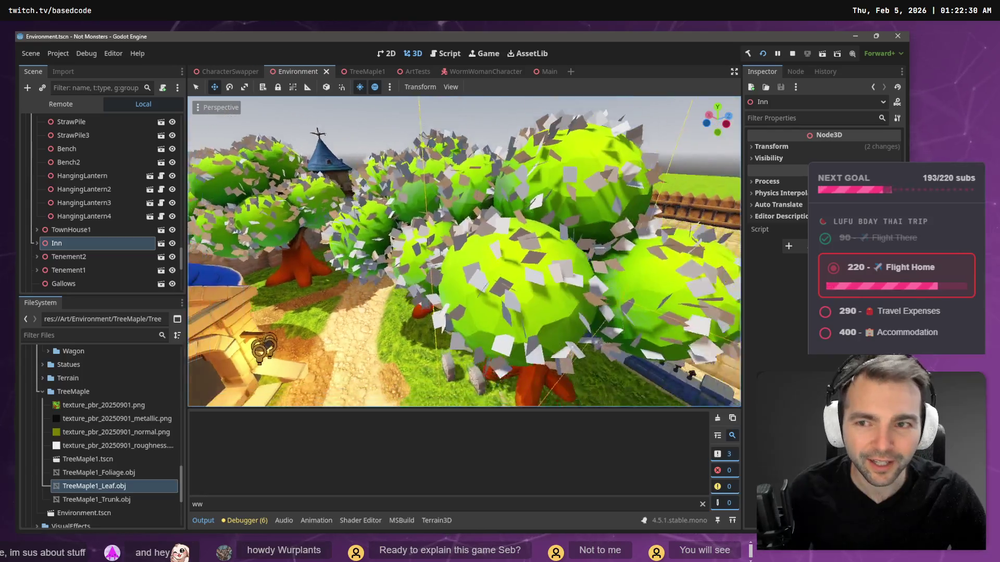
pyautogui.click(360, 73)
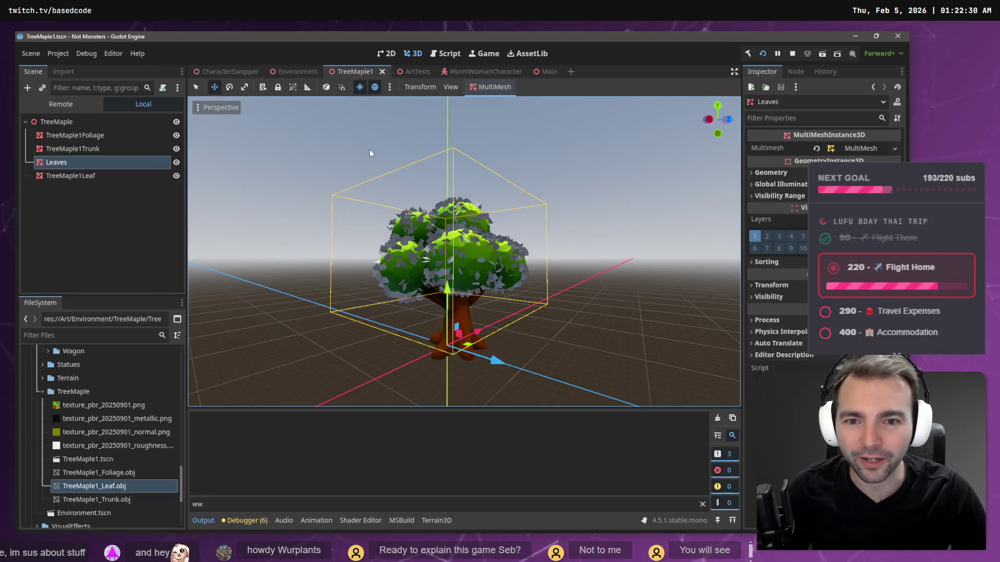
pyautogui.click(67, 144)
pyautogui.click(75, 131)
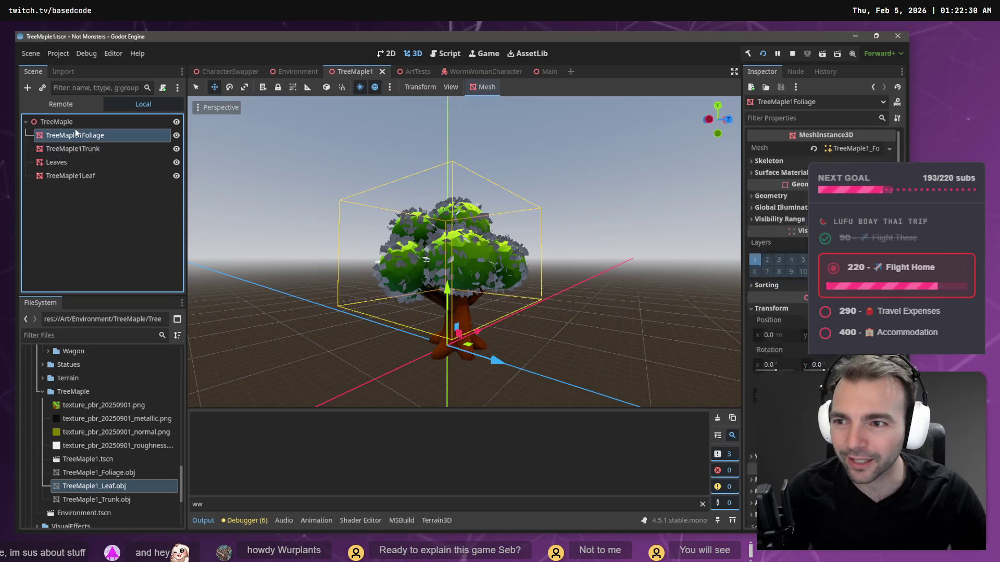
# Step: Inspect the TreeMaple1_Foliage.obj file, then reselect the leaf, trunk and foliage nodes
pyautogui.click(109, 473)
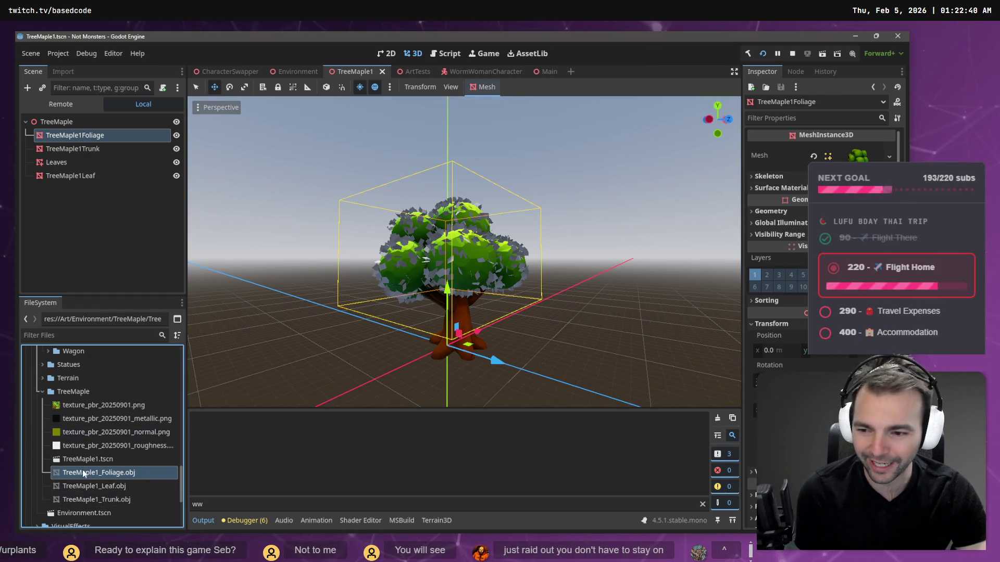
pyautogui.doubleClick(99, 472)
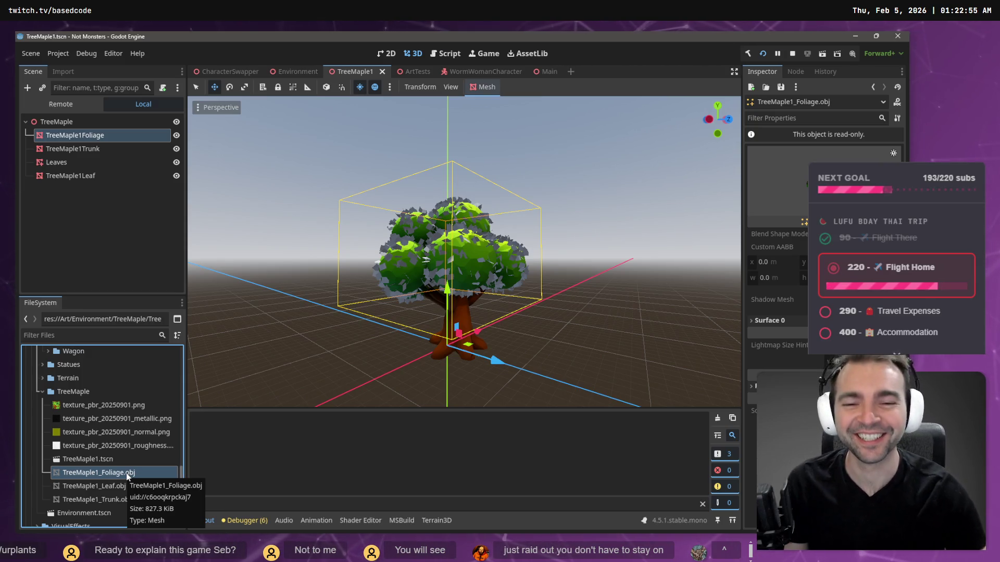
pyautogui.click(120, 175)
pyautogui.click(102, 148)
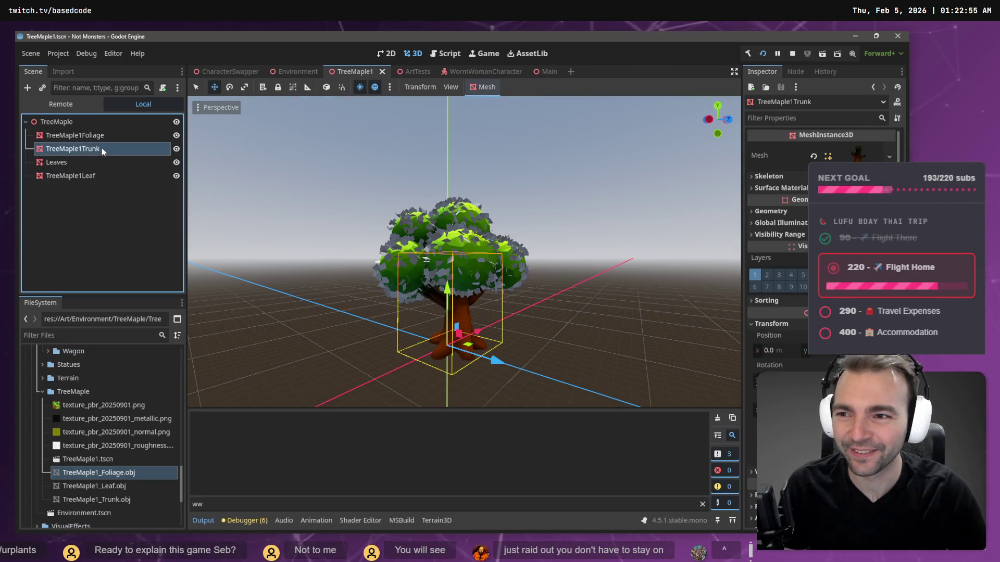
pyautogui.click(99, 134)
pyautogui.scroll(5, 486, 224)
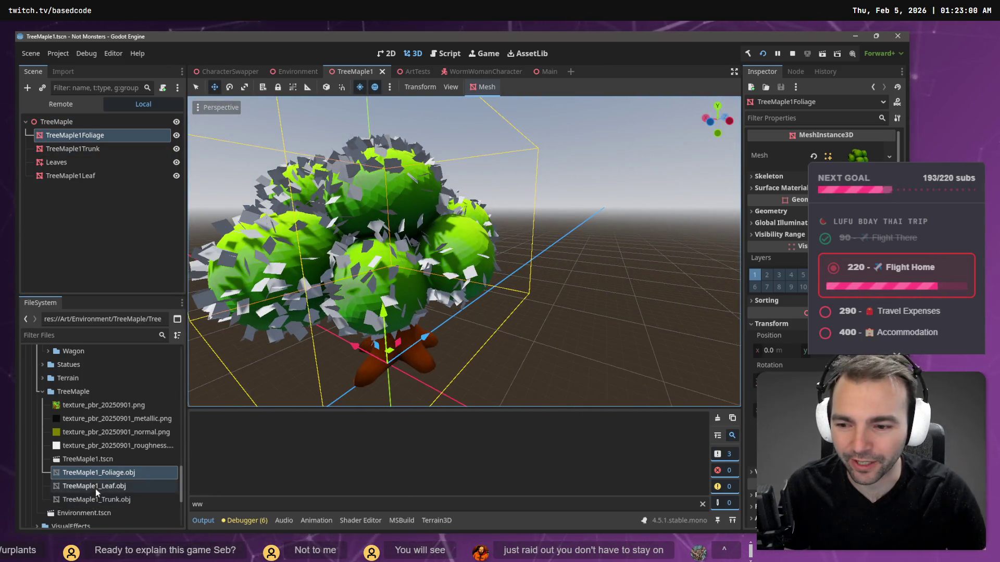
# Step: With the game running, nudge the Day/Night time slightly brighter using +
pyautogui.click(58, 53)
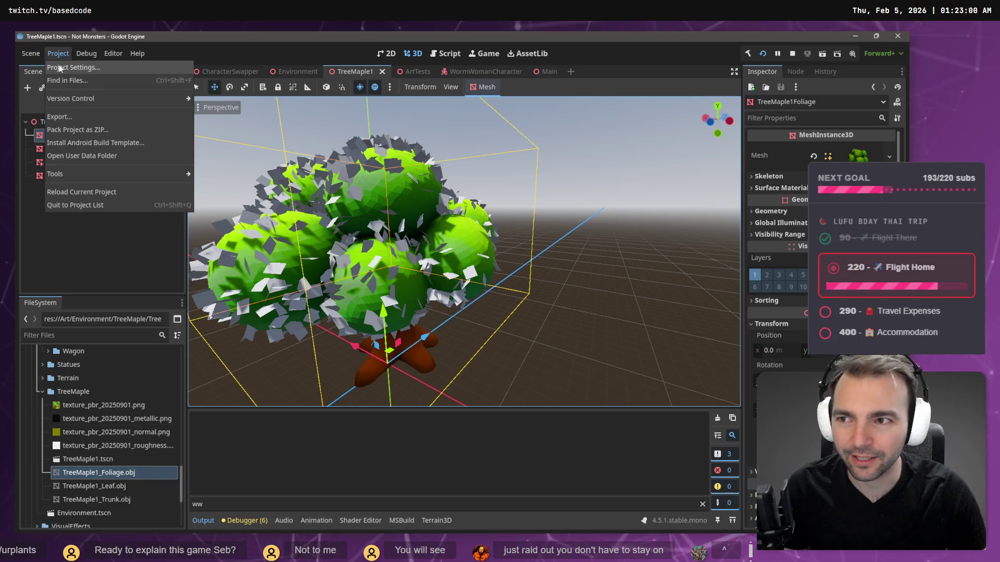
pyautogui.hotkey('alt', 'Tab')
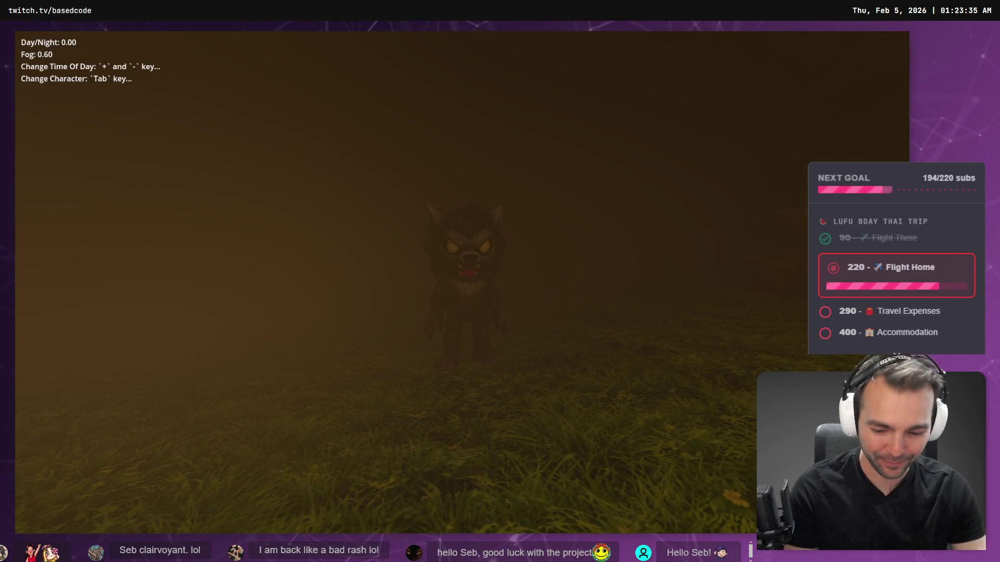
pyautogui.press('+')
pyautogui.press('+')
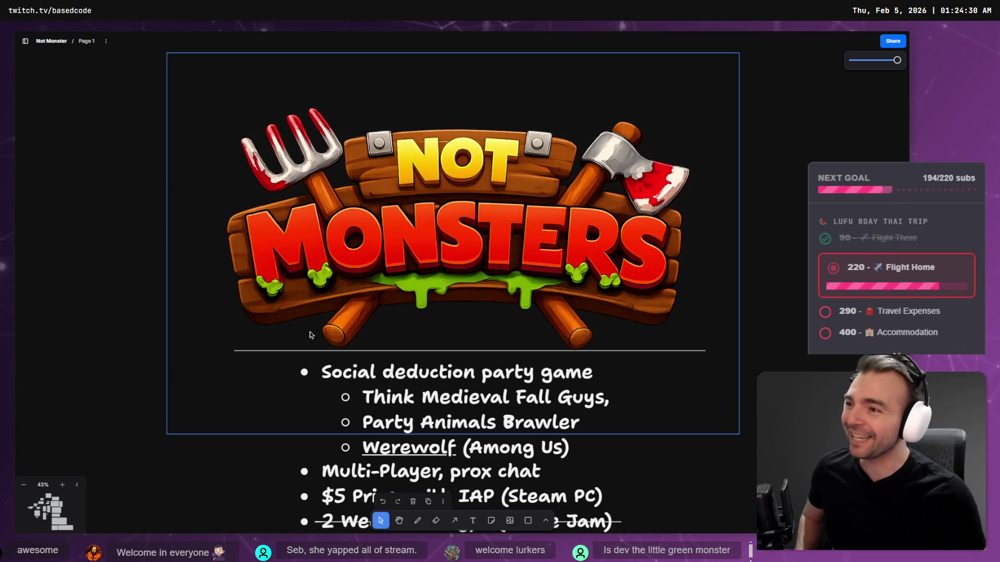
pyautogui.scroll(-5, 315, 417)
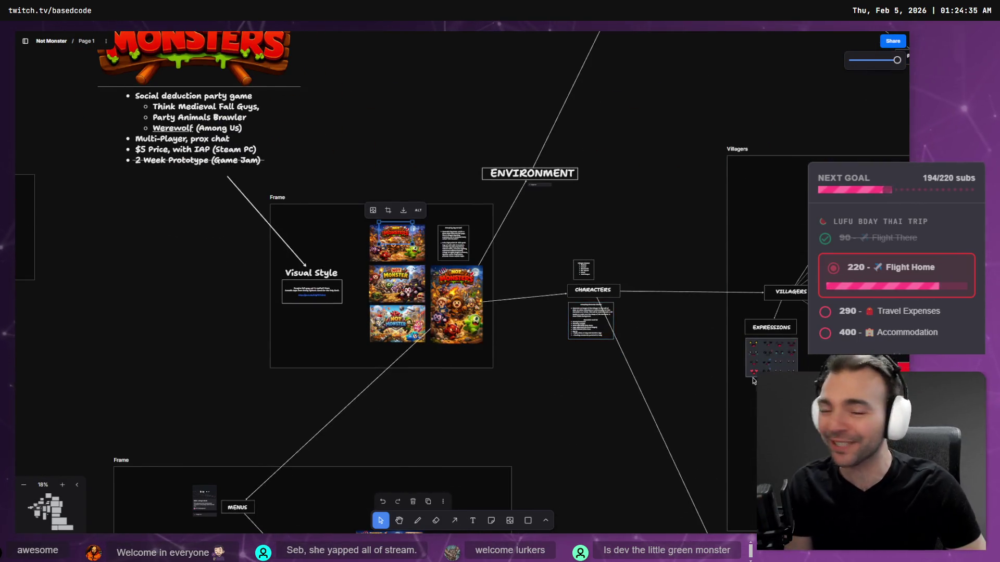
pyautogui.scroll(5, 751, 377)
pyautogui.scroll(-10, 632, 392)
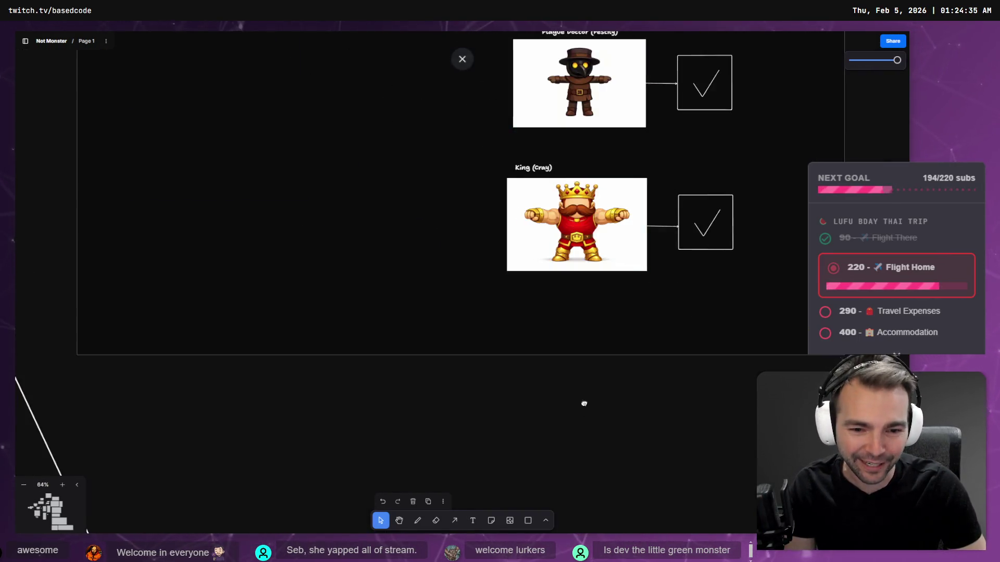
pyautogui.scroll(-10, 560, 56)
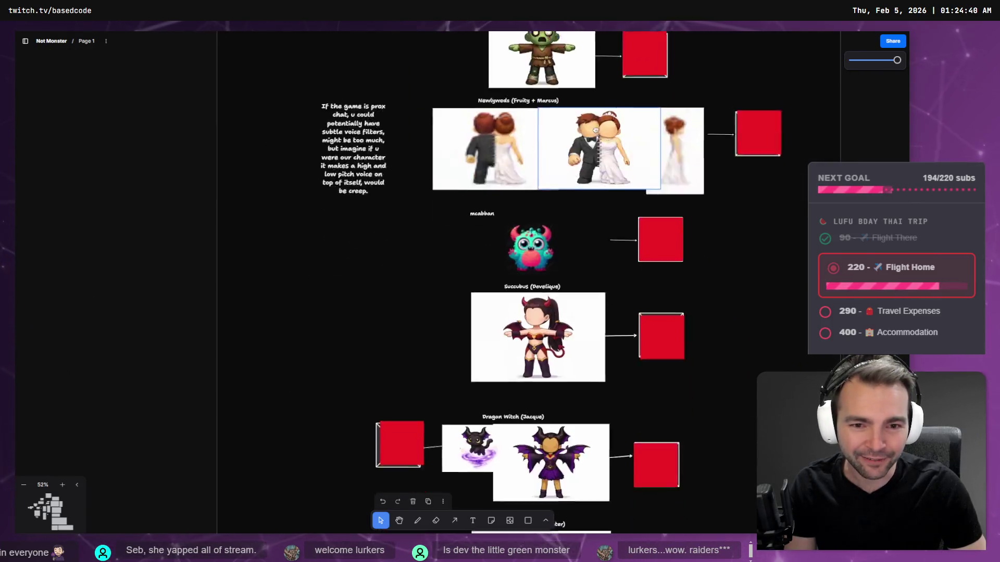
pyautogui.scroll(5, 622, 394)
pyautogui.scroll(5, 622, 395)
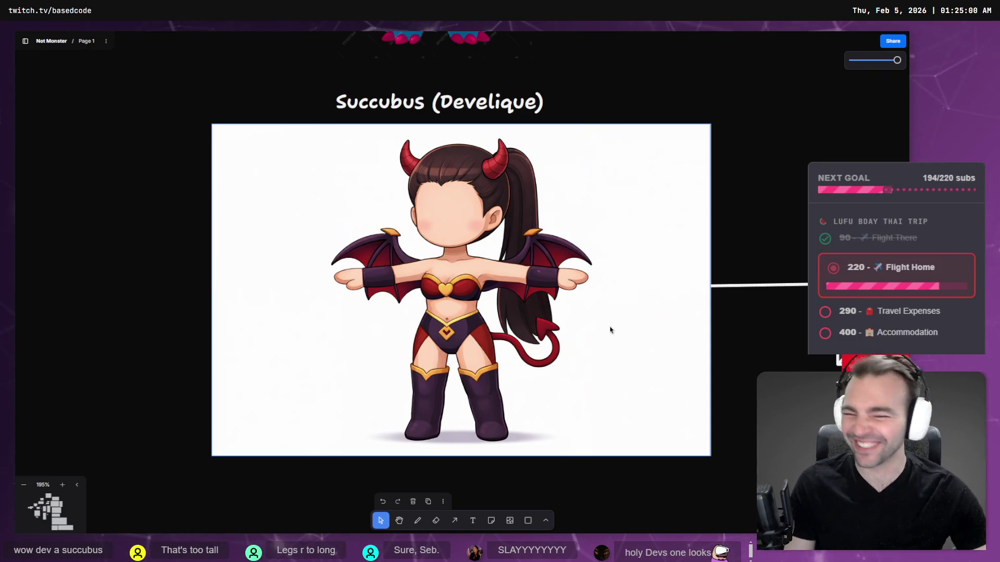
pyautogui.scroll(-5, 417, 244)
pyautogui.scroll(5, 427, 236)
pyautogui.scroll(-5, 312, 208)
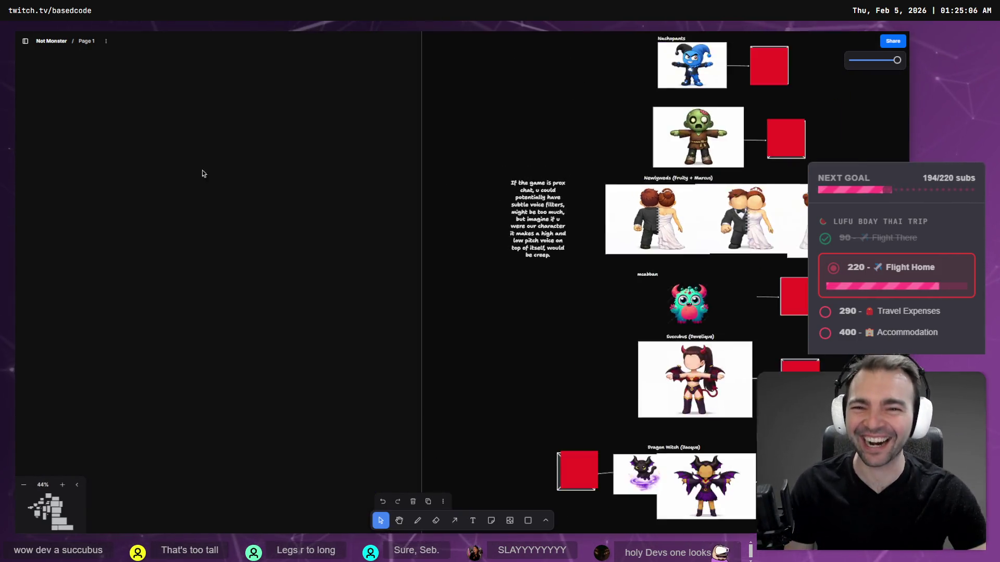
pyautogui.moveTo(201, 172)
pyautogui.mouseDown()
pyautogui.moveTo(408, 254)
pyautogui.moveTo(543, 375)
pyautogui.mouseUp()
pyautogui.scroll(10, 543, 375)
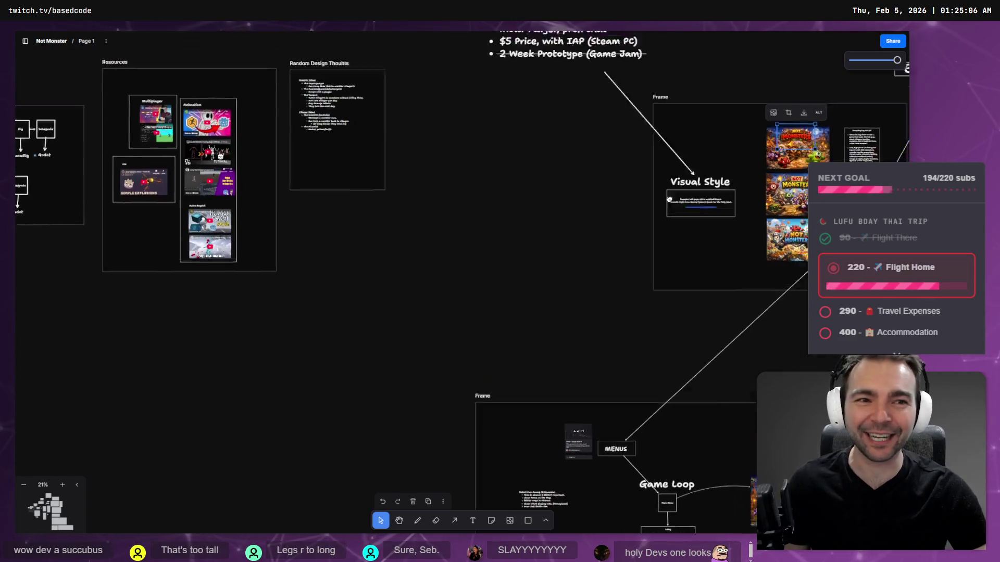
pyautogui.scroll(5, 477, 288)
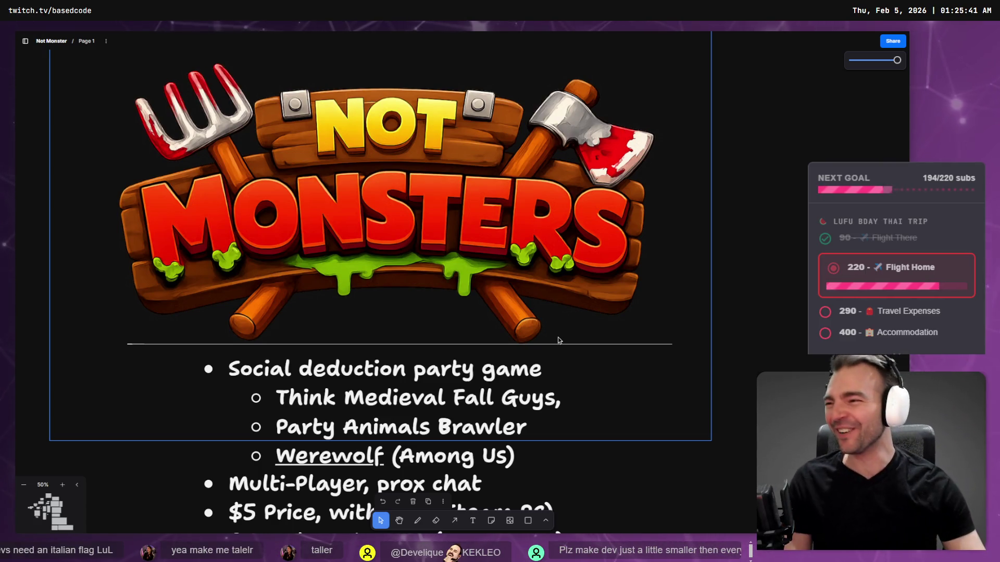
pyautogui.scroll(-3, 482, 252)
pyautogui.hscroll(7, 482, 252)
pyautogui.scroll(-5, 482, 252)
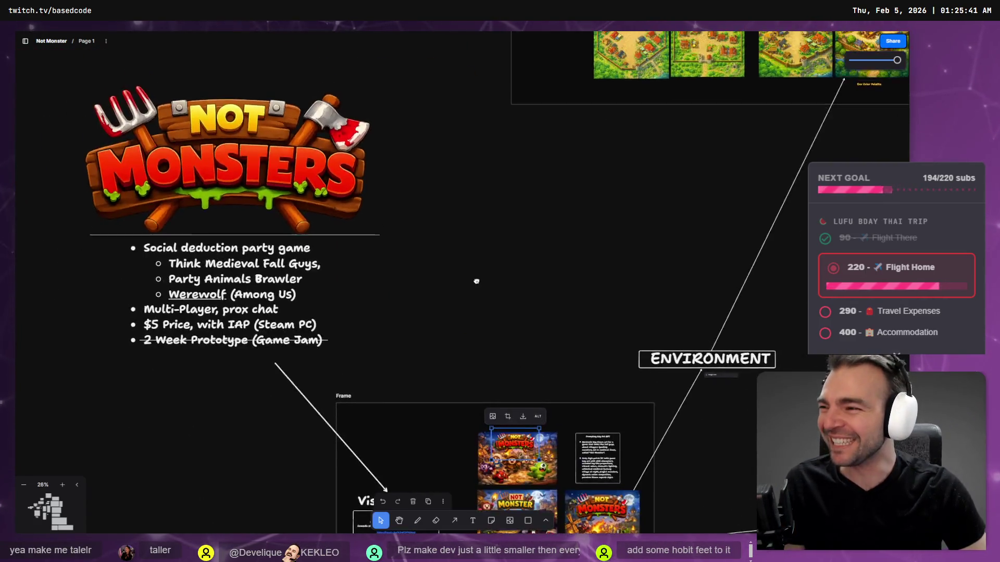
pyautogui.scroll(5, 396, 176)
pyautogui.click(358, 370)
pyautogui.scroll(5, 358, 369)
pyautogui.scroll(-5, 358, 369)
pyautogui.hscroll(-3, 358, 369)
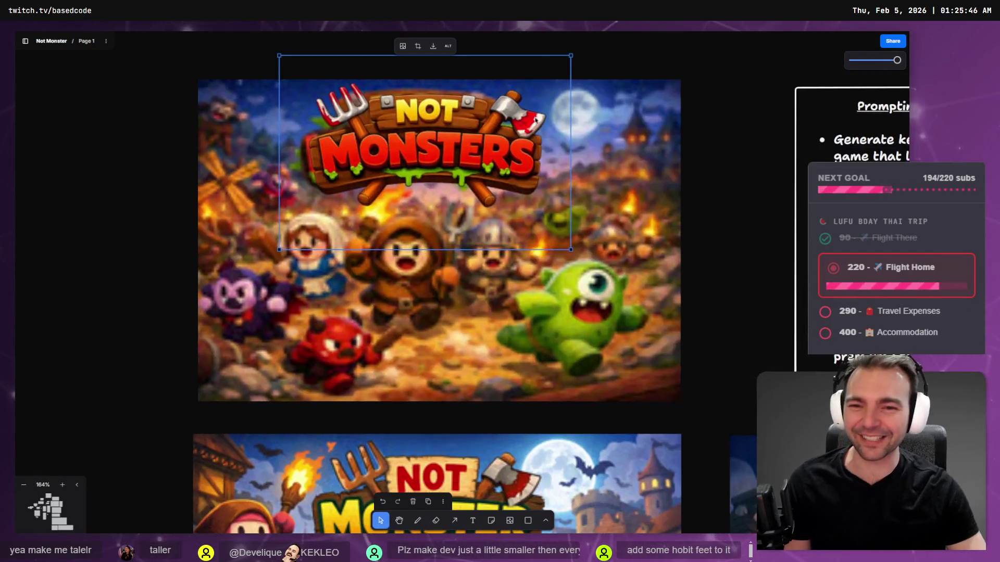
pyautogui.click(700, 157)
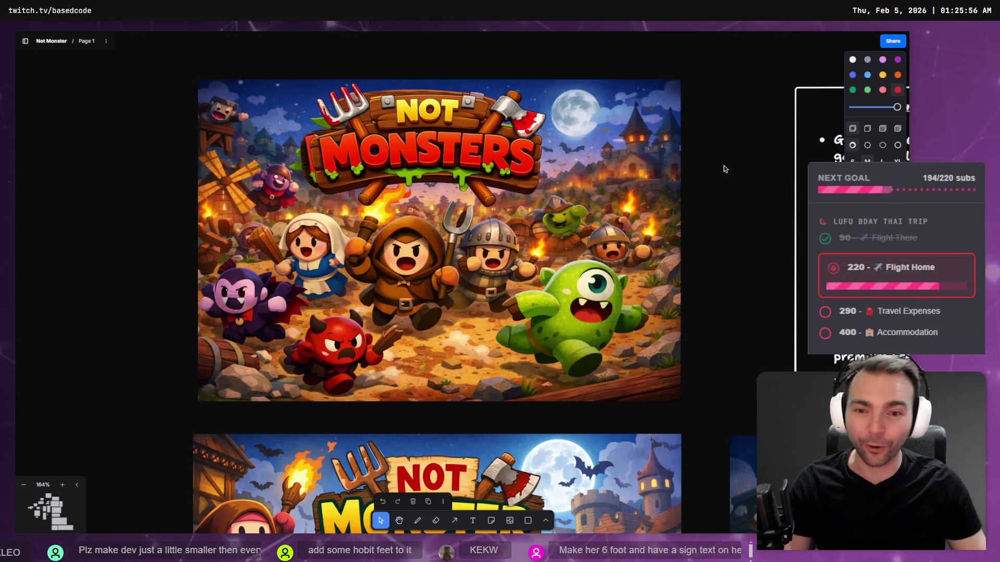
# Step: Back in the running game, set the time of day to clear daylight and cycle to the purple witch
pyautogui.hotkey('alt', 'Tab')
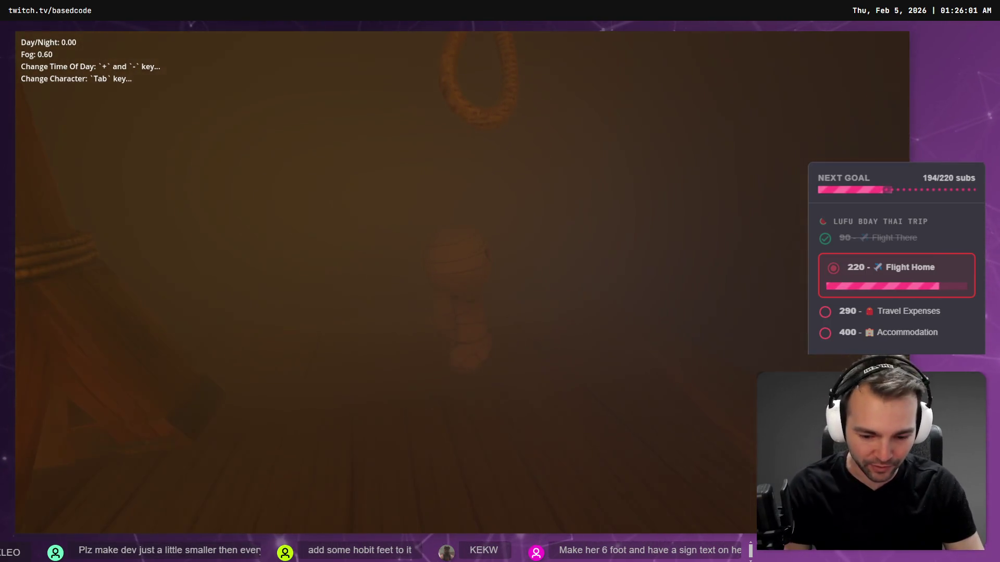
pyautogui.press('+')
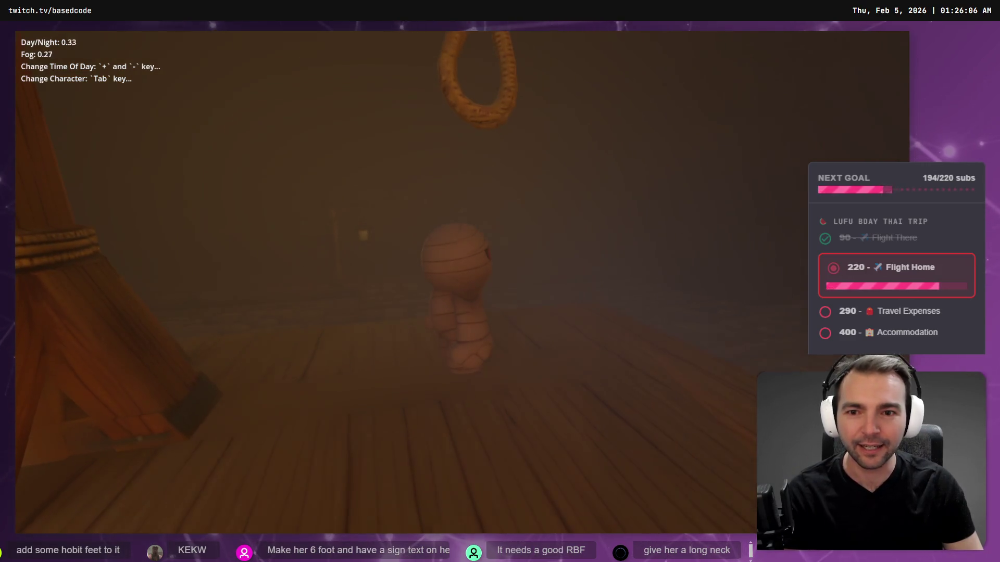
pyautogui.press('+')
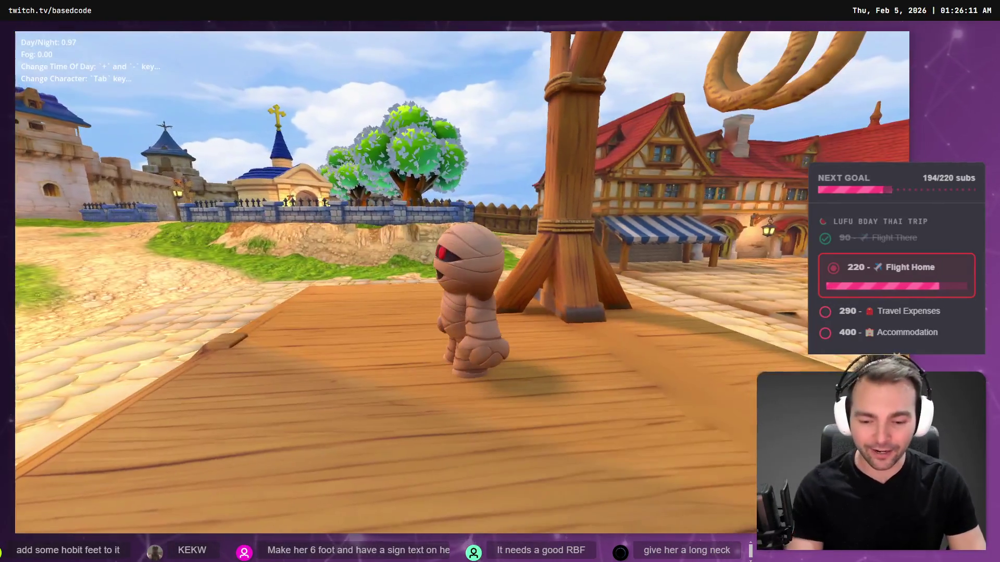
pyautogui.press('-')
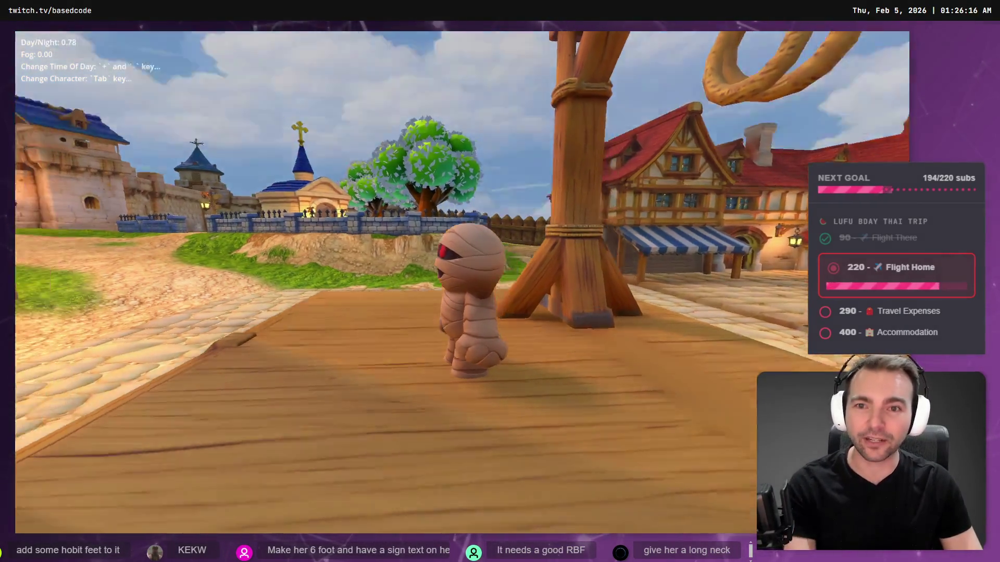
pyautogui.press('-')
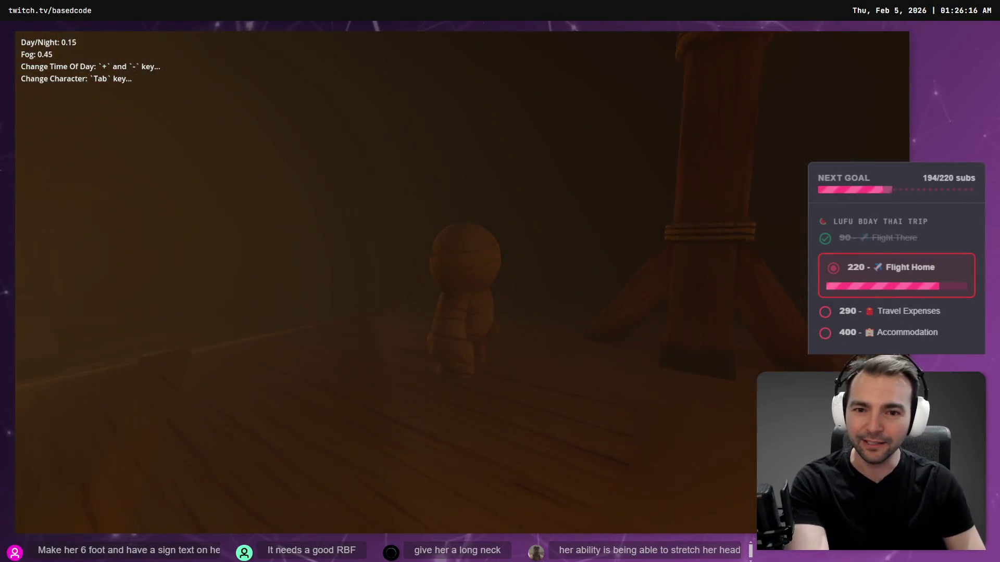
pyautogui.press('+')
pyautogui.press('Tab')
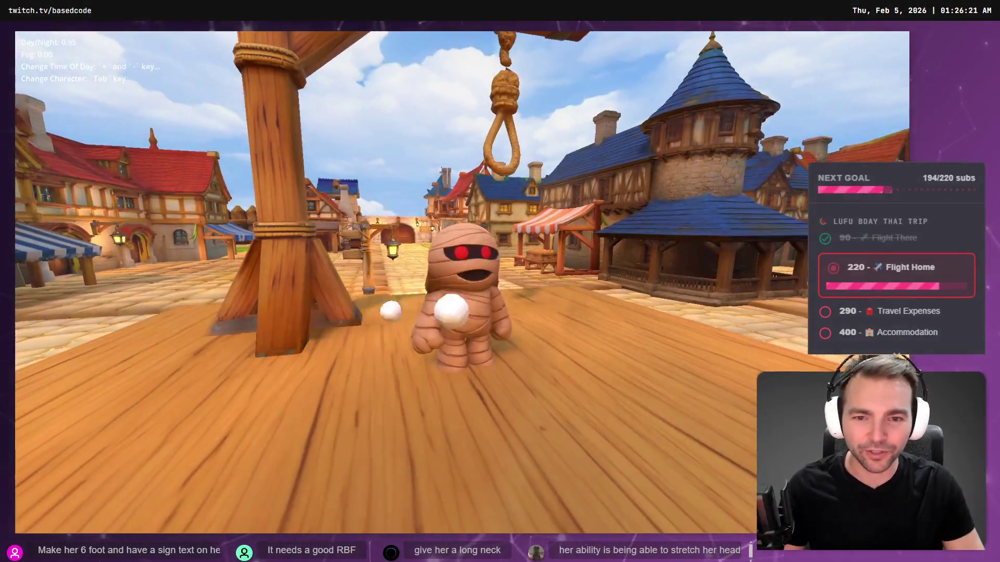
pyautogui.press('Tab')
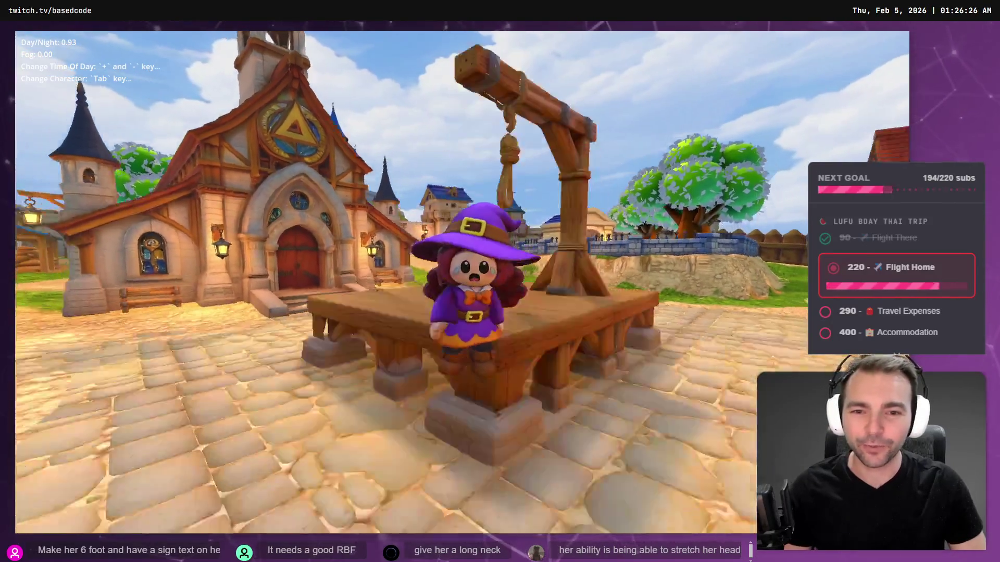
# Step: Cycle the playable character through the vampire girl and yeti to the pink crying girl
pyautogui.press('Tab')
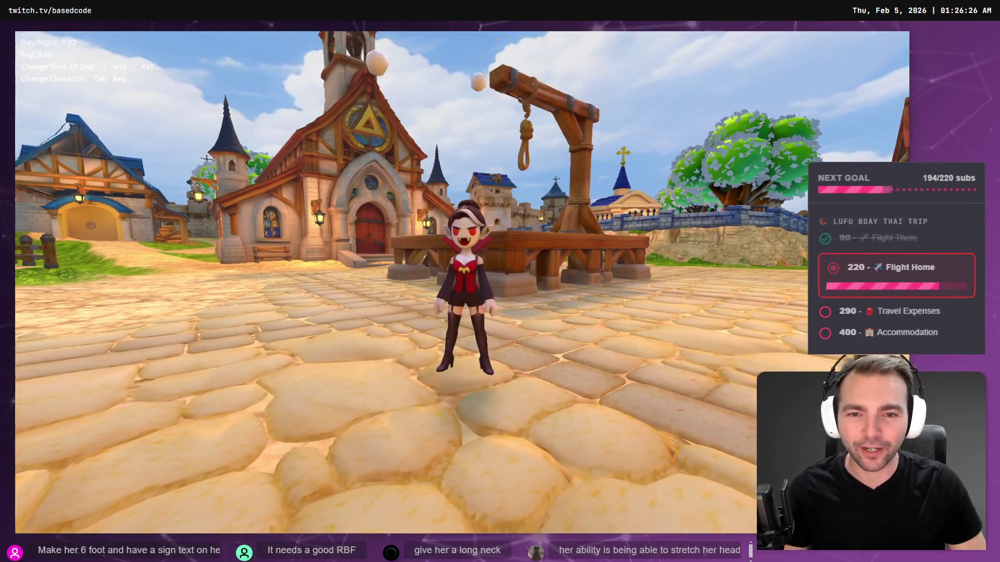
pyautogui.press('Tab')
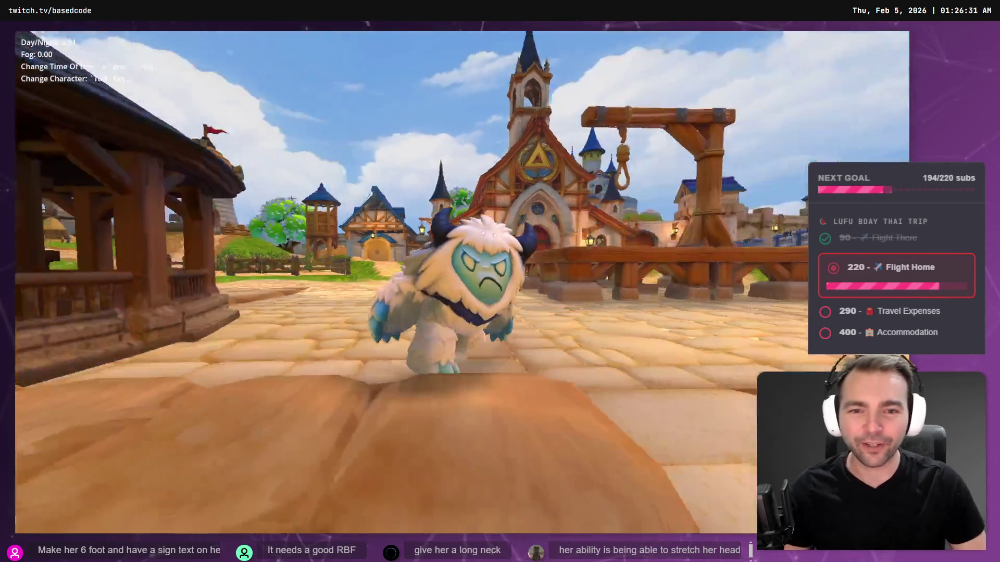
pyautogui.press('Tab')
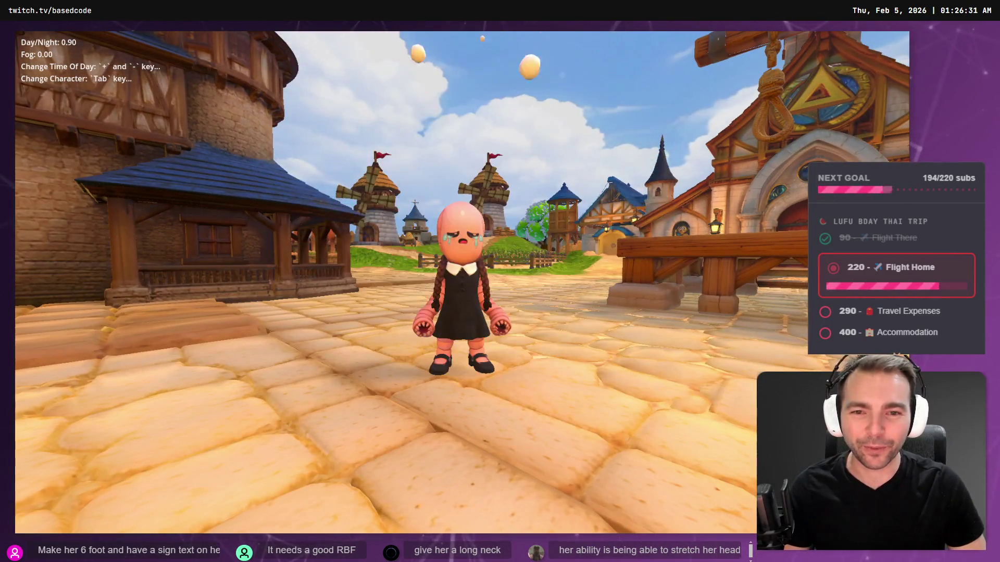
# Step: Run the character around the plaza and into town, ending facing the camera
pyautogui.press('w')
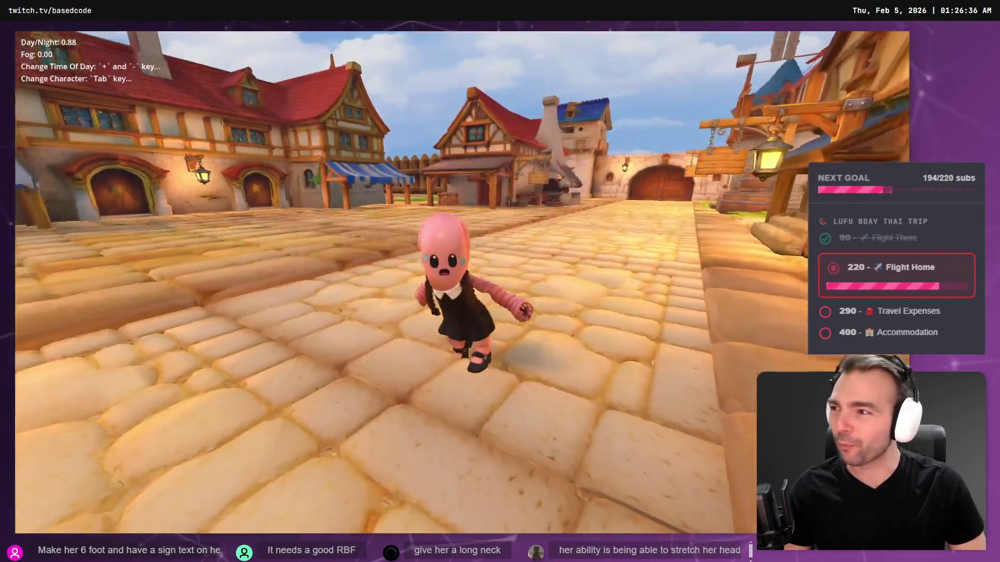
pyautogui.press('s')
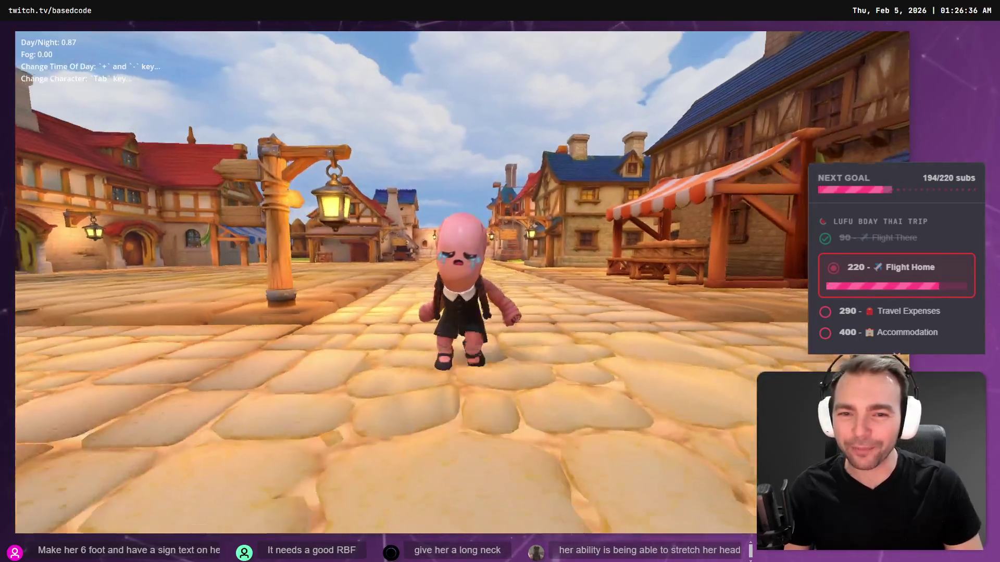
pyautogui.press('w')
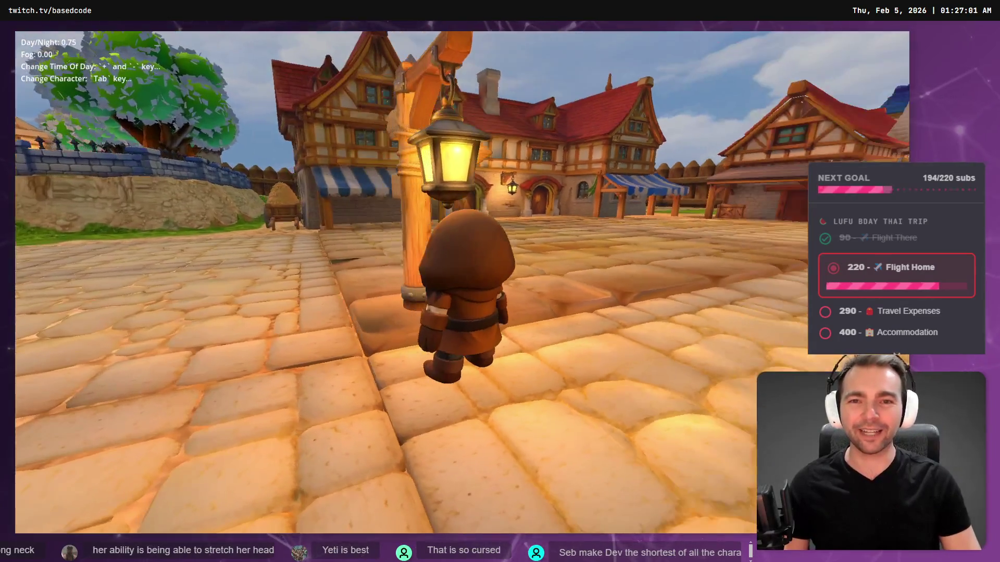
pyautogui.press('s')
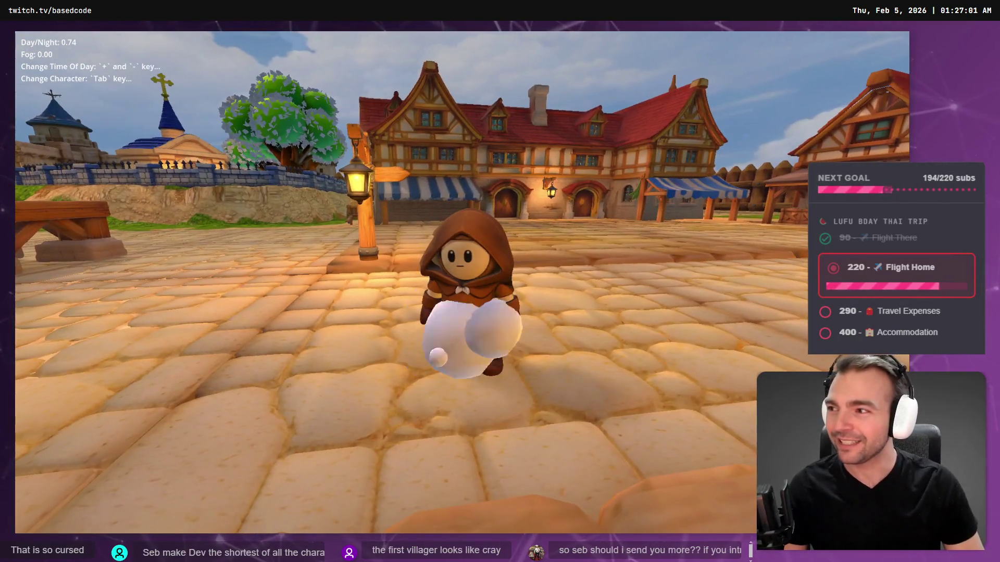
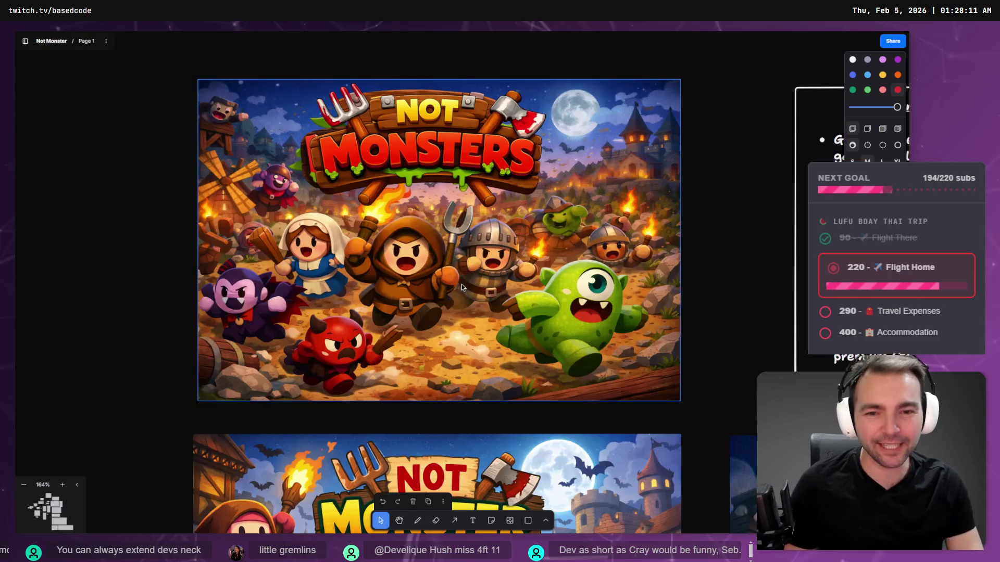
# Step: Scroll the board from the Not Monsters cover art to the Bring out your Dead mockup
pyautogui.scroll(-10, 393, 283)
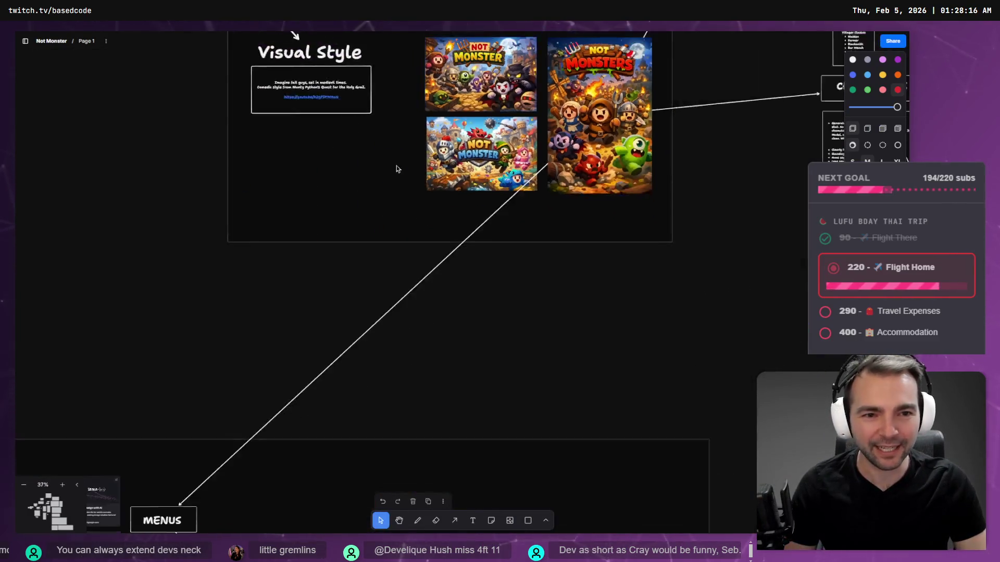
pyautogui.scroll(-10, 405, 108)
pyautogui.scroll(10, 431, 217)
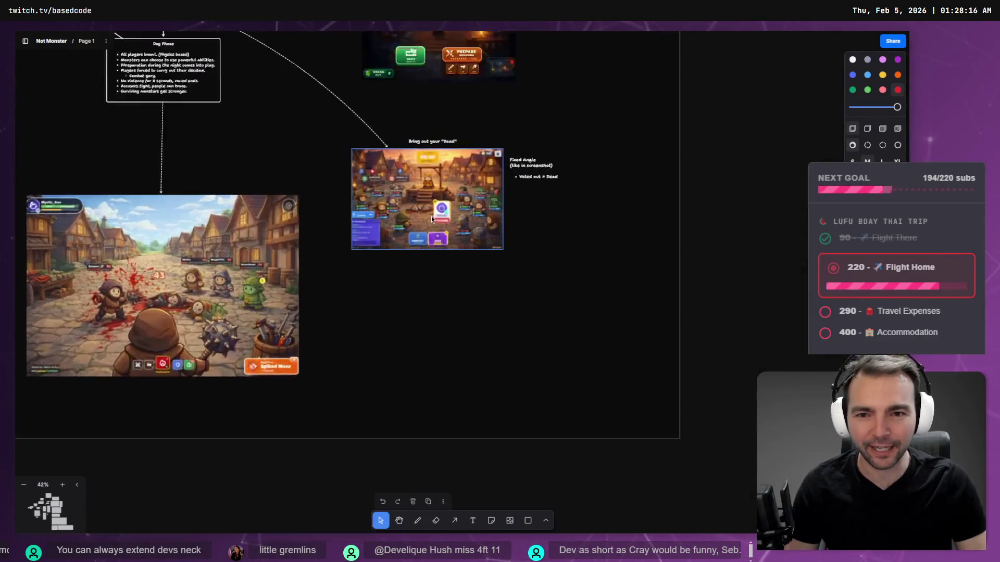
pyautogui.scroll(3, 435, 177)
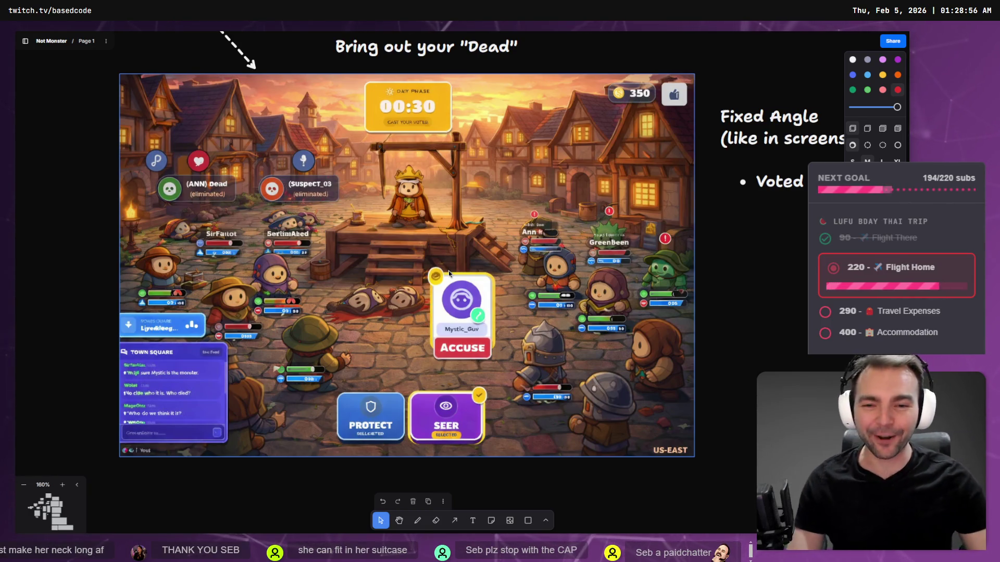
pyautogui.scroll(-10, 407, 282)
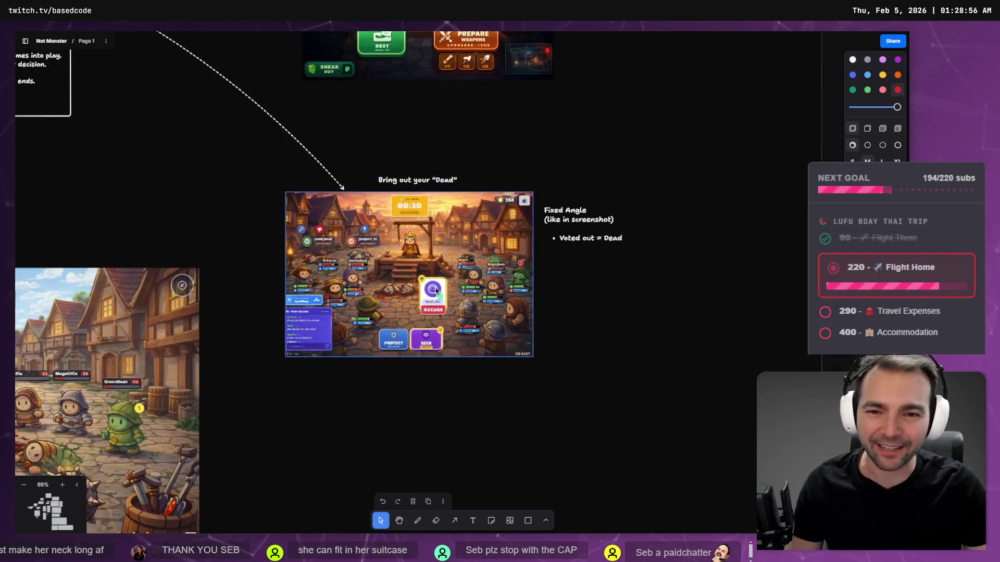
# Step: Pan to the Monsters frame, zoom on Nachopants, then scroll down to Succubus, Dragon Witch, Snow Yeti and WormWoman
pyautogui.hscroll(10, 670, 271)
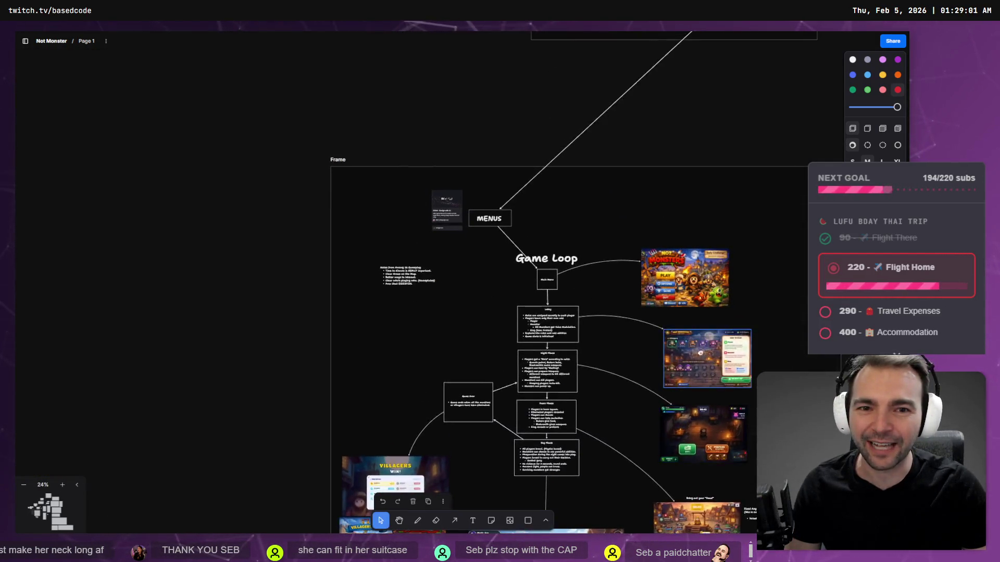
pyautogui.scroll(3, 263, 295)
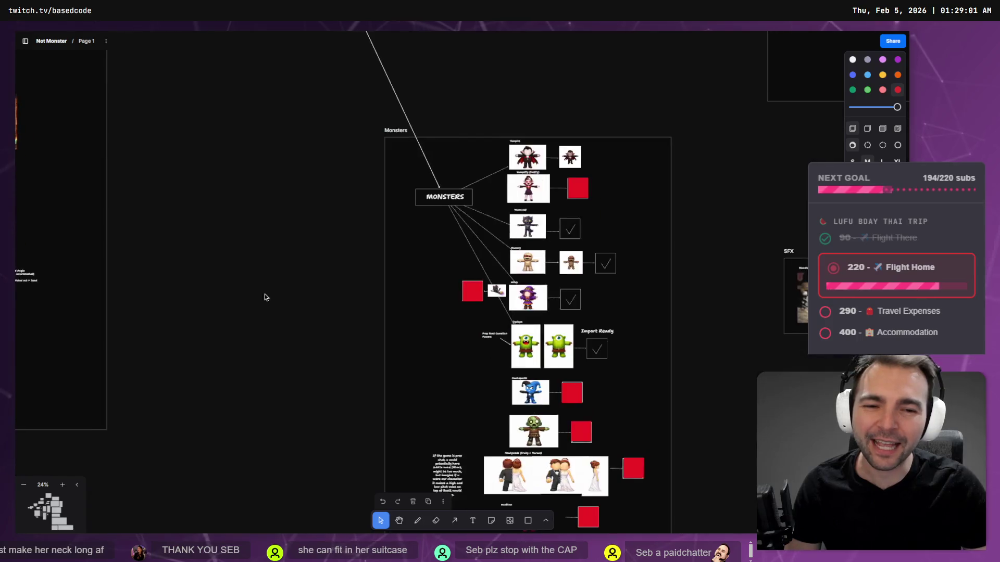
pyautogui.scroll(-5, 292, 296)
pyautogui.scroll(5, 581, 230)
pyautogui.scroll(6, 581, 229)
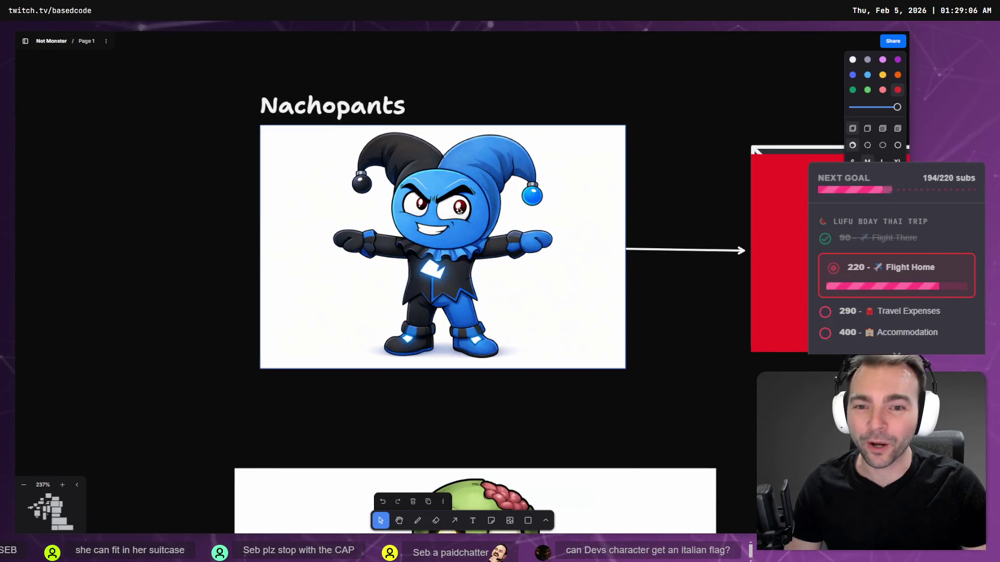
pyautogui.scroll(-7, 547, 221)
pyautogui.scroll(5, 460, 47)
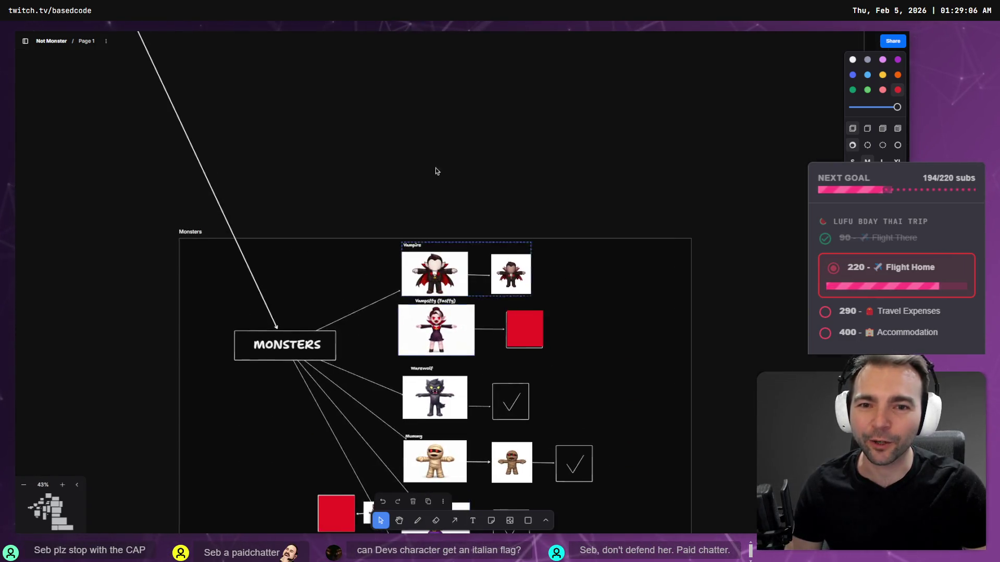
pyautogui.scroll(-10, 435, 167)
pyautogui.scroll(-2, 448, 40)
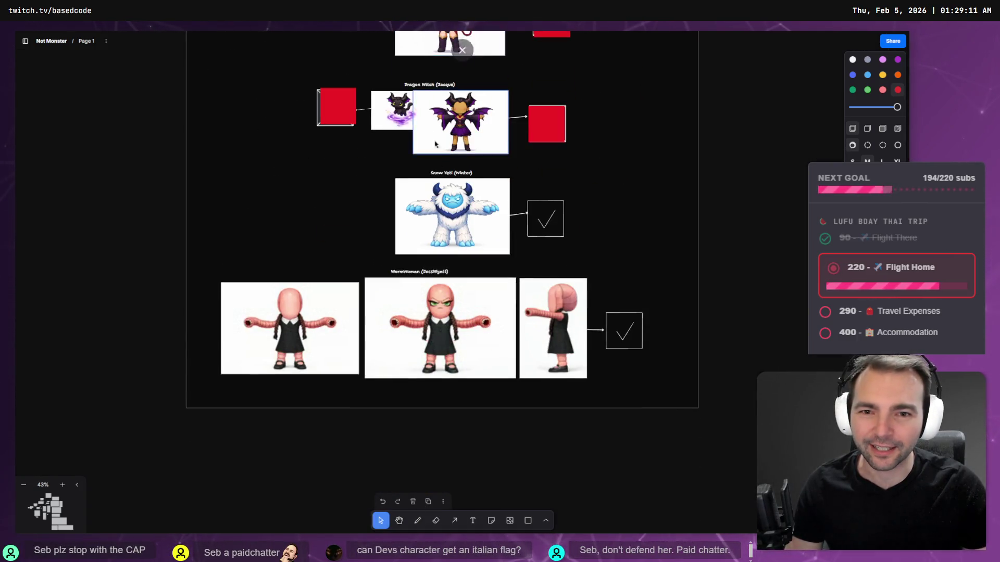
pyautogui.scroll(4, 421, 183)
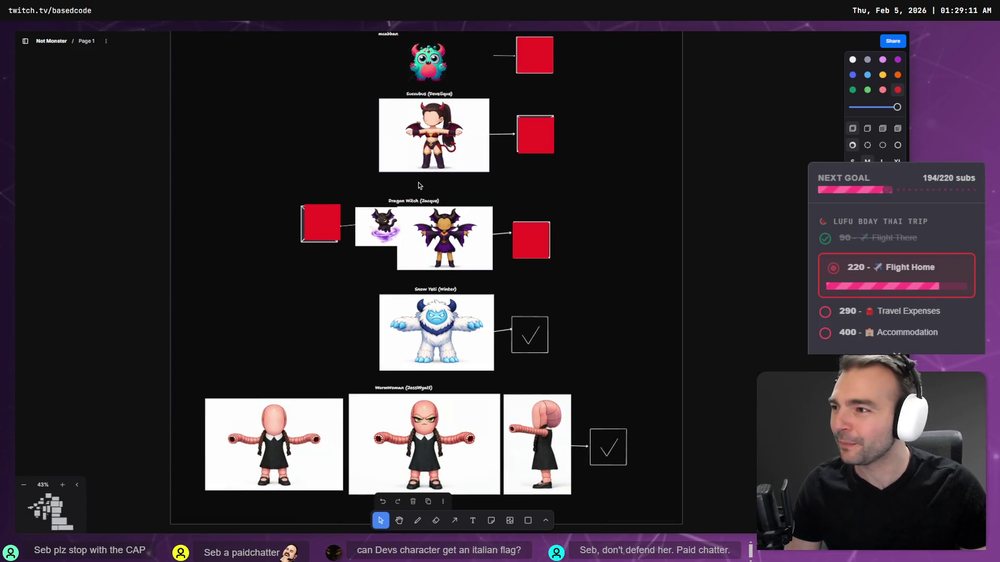
pyautogui.scroll(1, 315, 221)
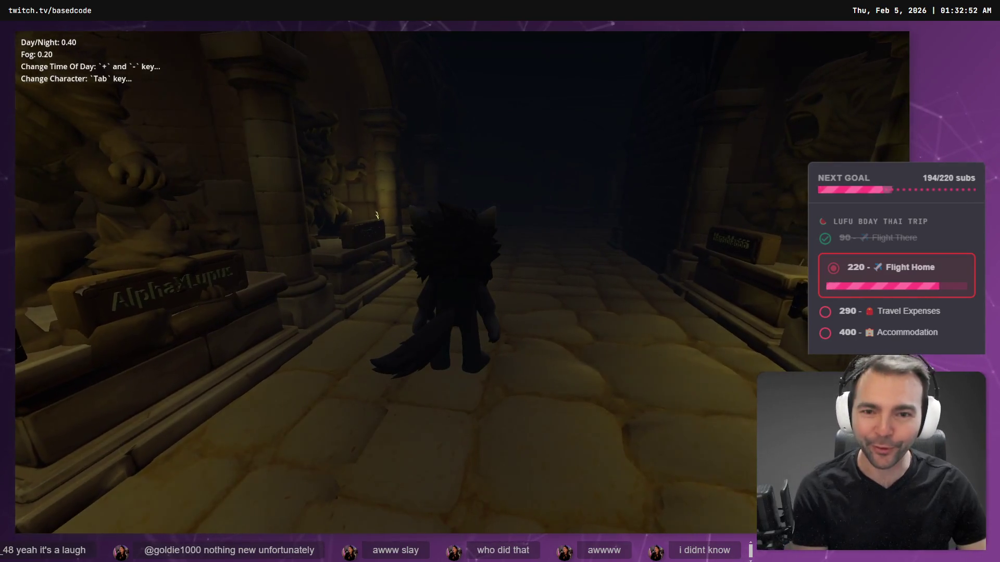
# Step: Advance the time of day with + until the crypt is fully lit, Day/Night near 0.99
pyautogui.press('+')
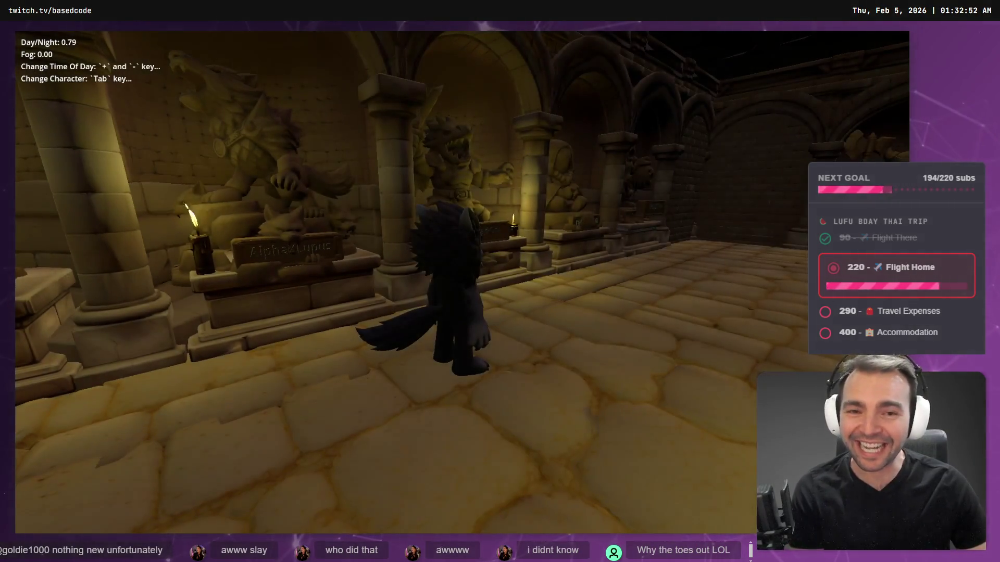